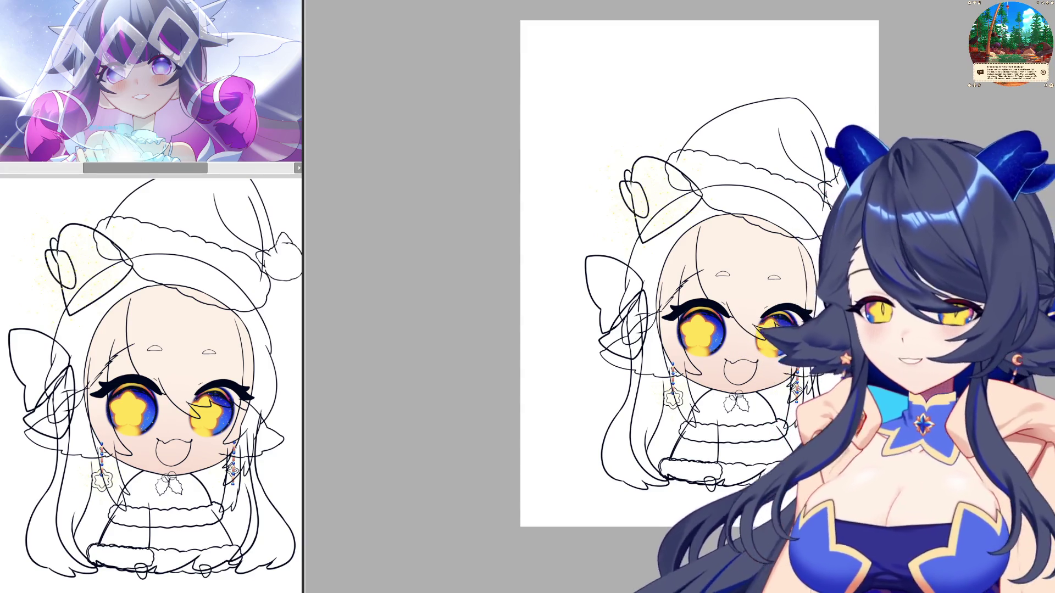
On the earring layer, delete the lower and upper bead-and-pill pairs.
scroll(639, 355, up, 6)
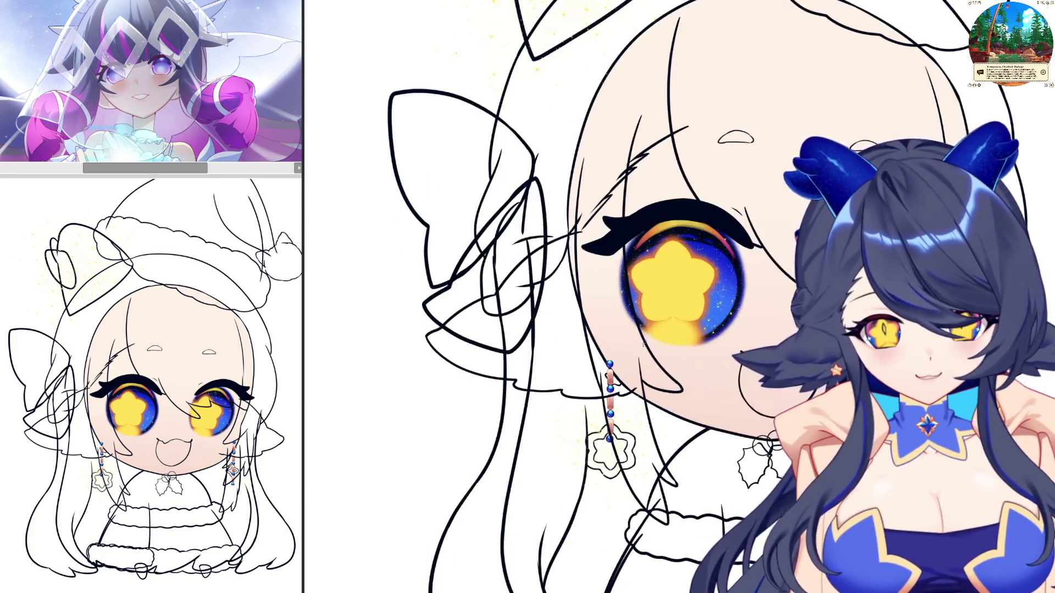
scroll(639, 355, down, 2)
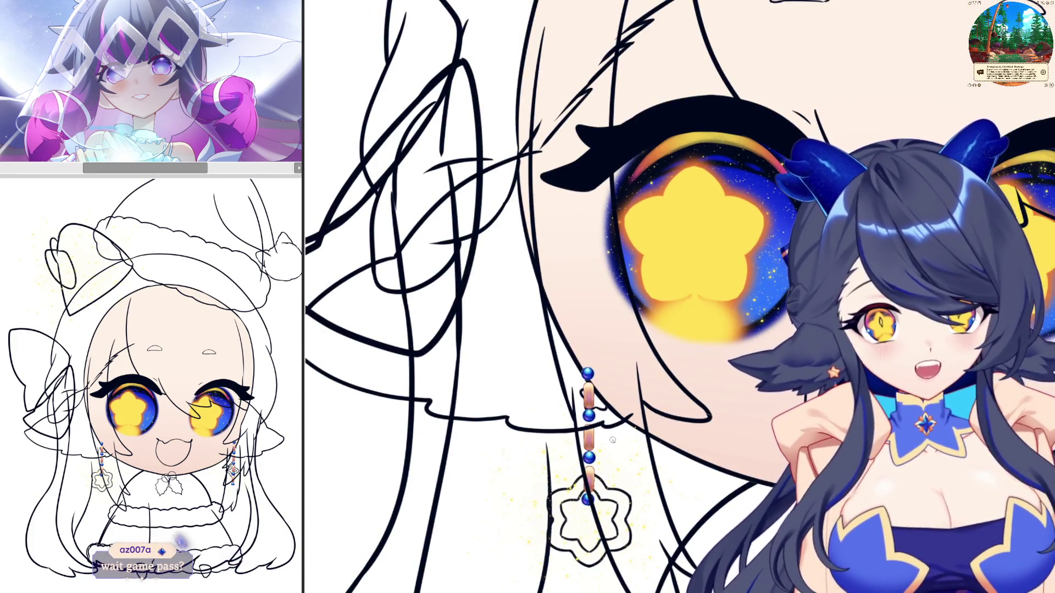
scroll(543, 502, up, 3)
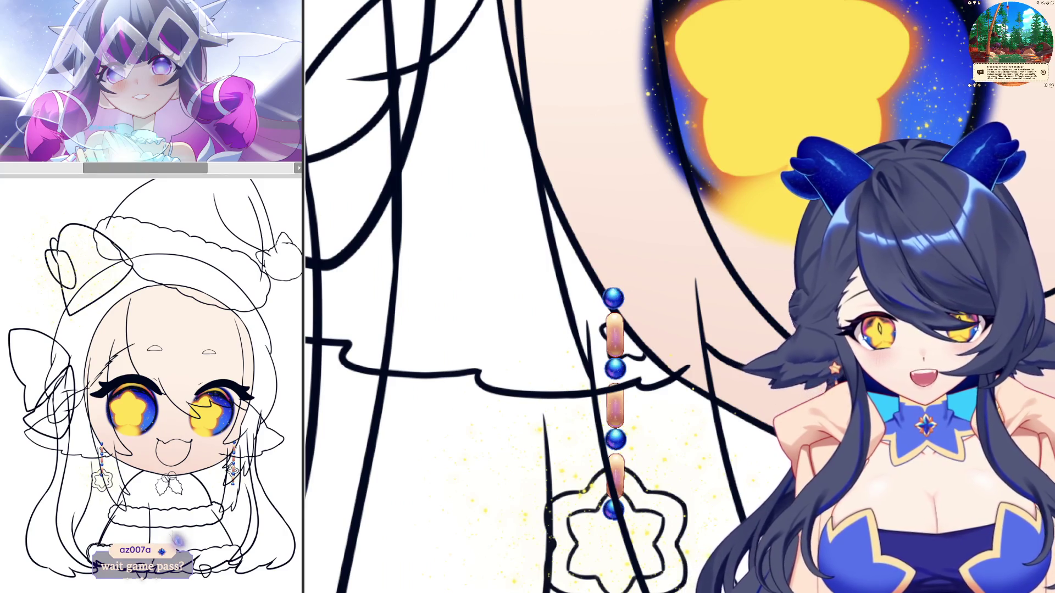
ctrl+click(615, 299)
scroll(566, 531, up, 3)
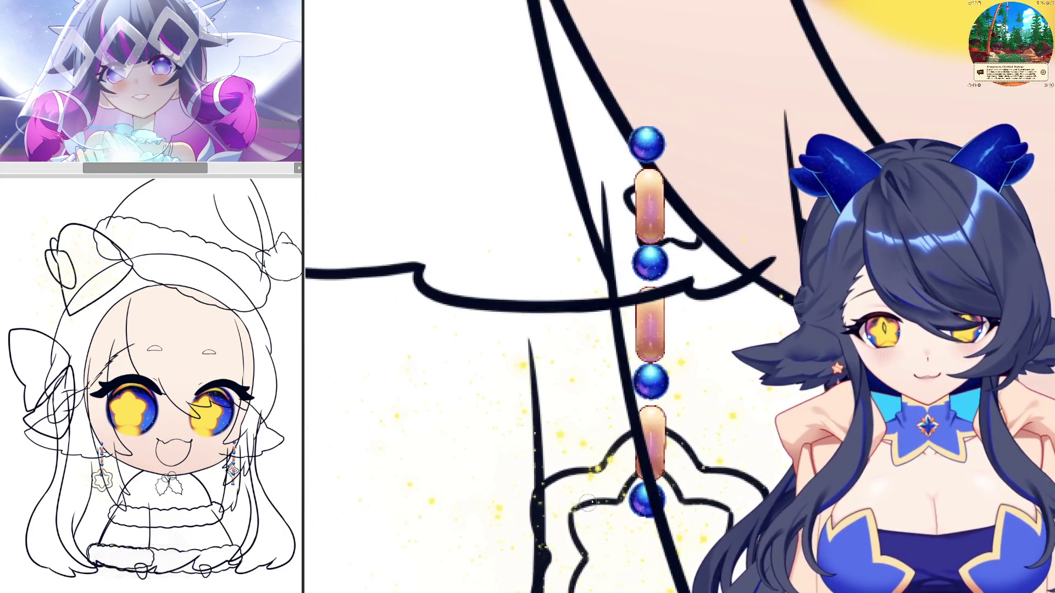
mouse_move(710, 563)
mouse_down()
mouse_move(588, 426)
mouse_move(587, 405)
mouse_up()
key(Delete)
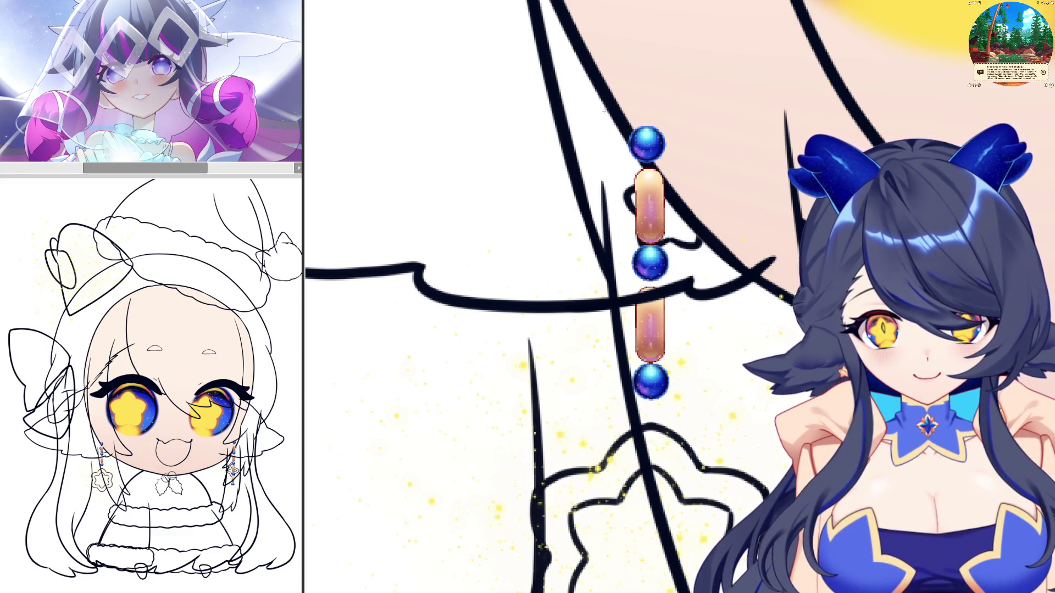
mouse_move(605, 89)
mouse_down()
mouse_move(716, 216)
mouse_move(724, 243)
mouse_up()
key(Delete)
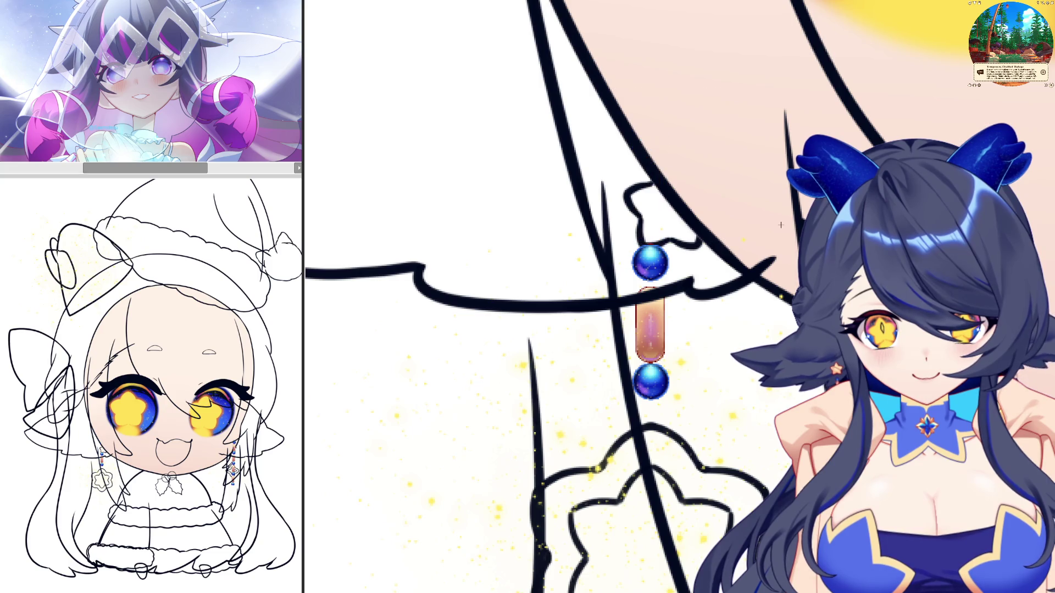
Nudge the remaining earring bead chain slightly down and to the right.
scroll(683, 222, up, 4)
scroll(683, 223, down, 1)
scroll(683, 223, down, 5)
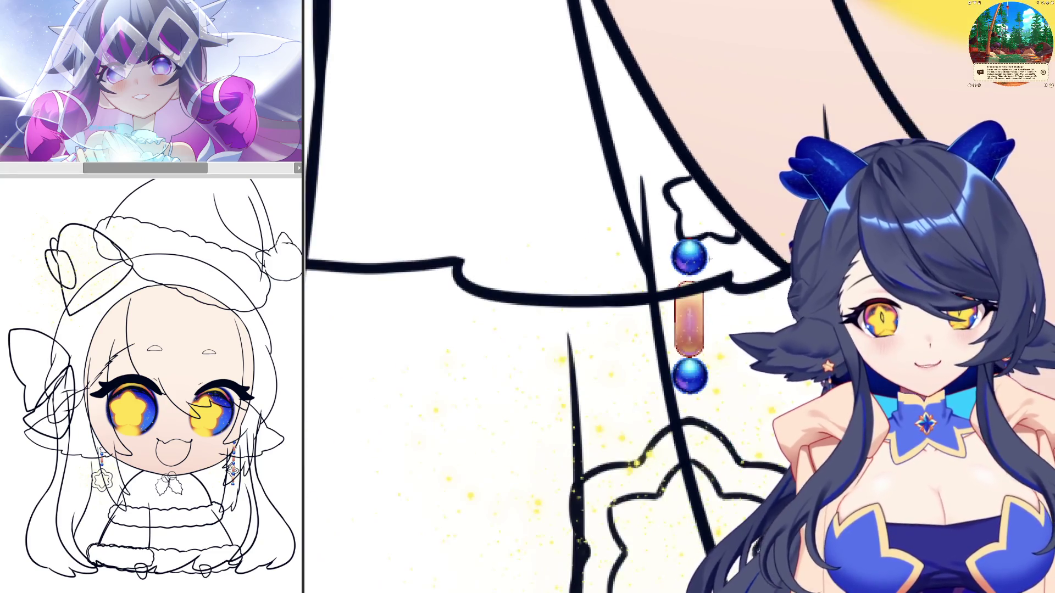
key(ctrl+t)
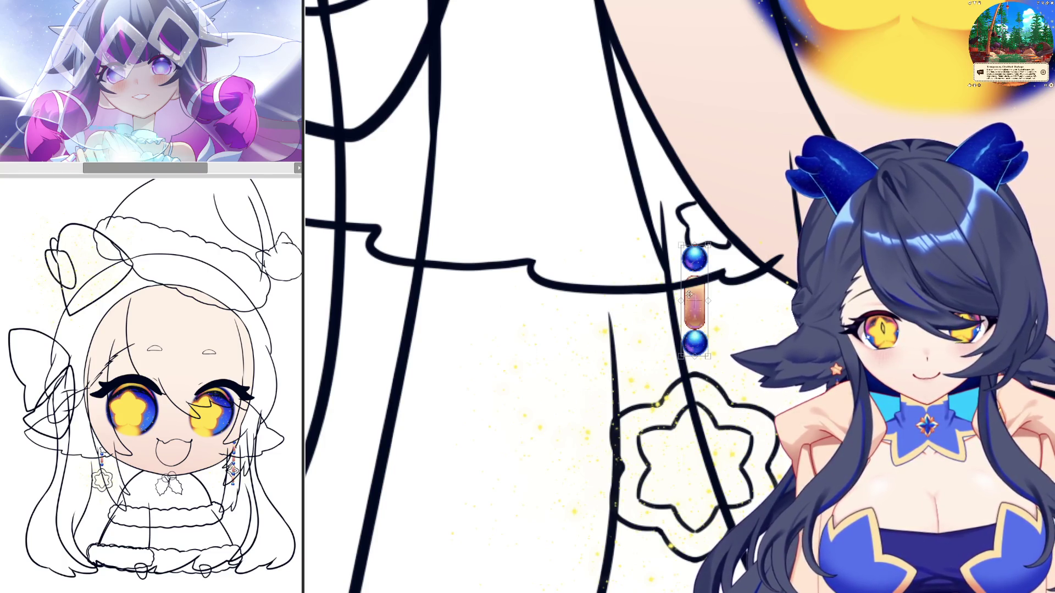
drag(695, 302, 709, 315)
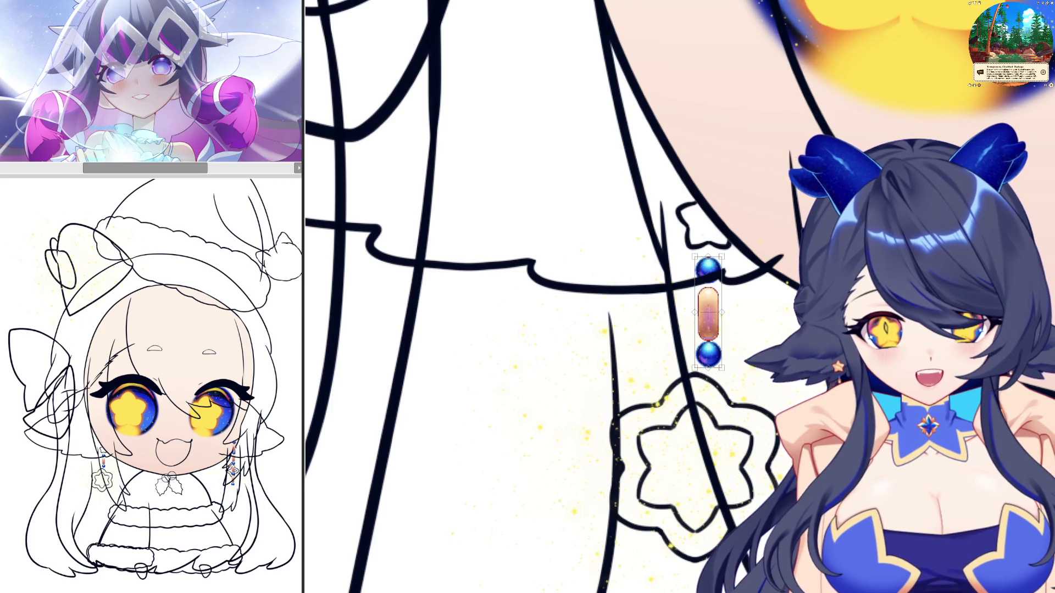
key(Return)
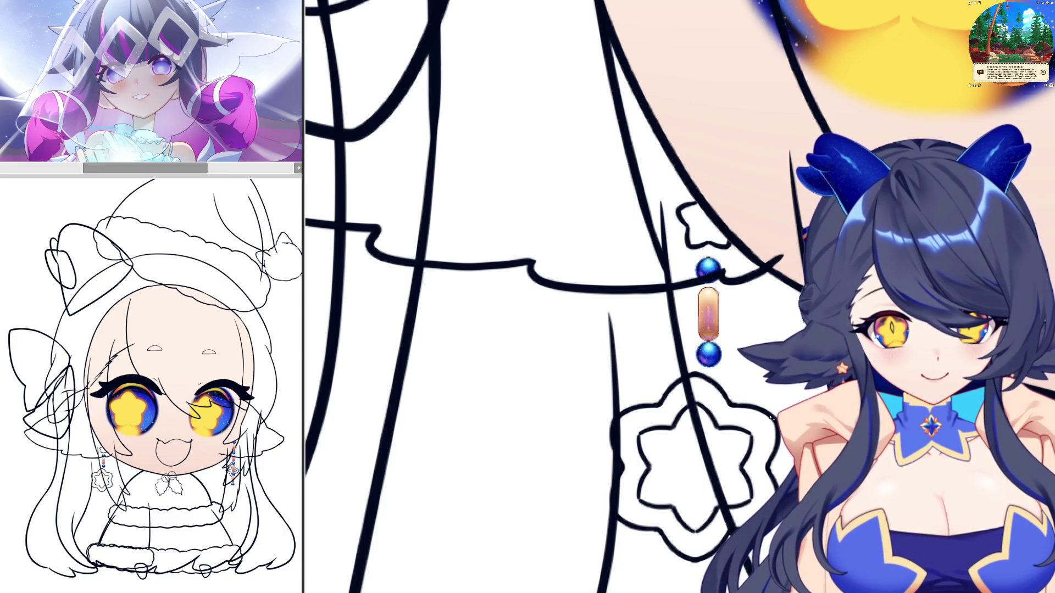
Move the star charm right and down so it hangs beneath the bead chain.
key(ctrl+t)
drag(676, 420, 697, 426)
key(Return)
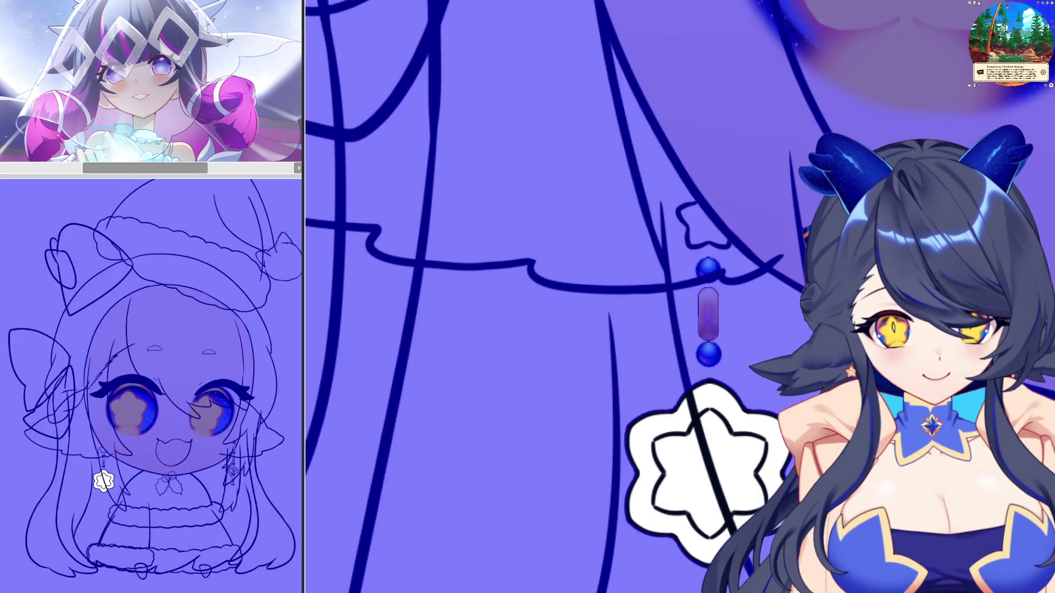
scroll(599, 458, down, 2)
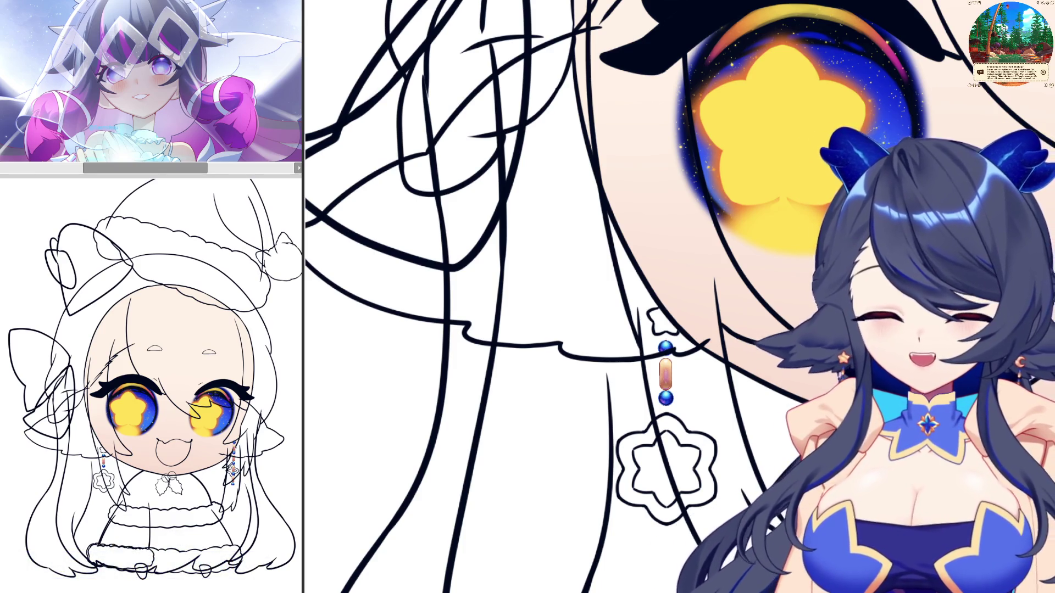
scroll(746, 433, down, 2)
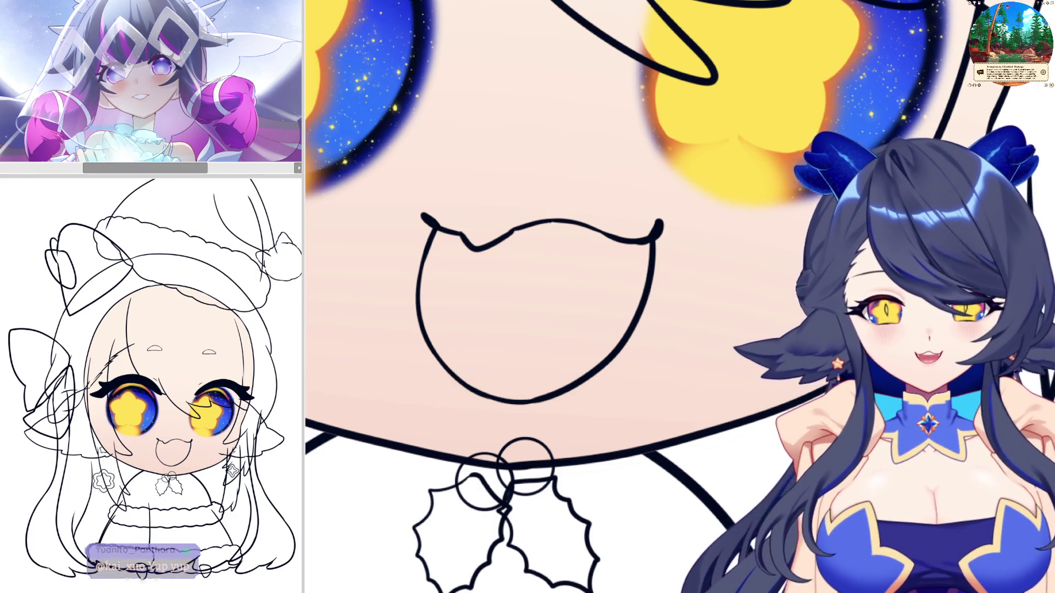
scroll(626, 296, down, 3)
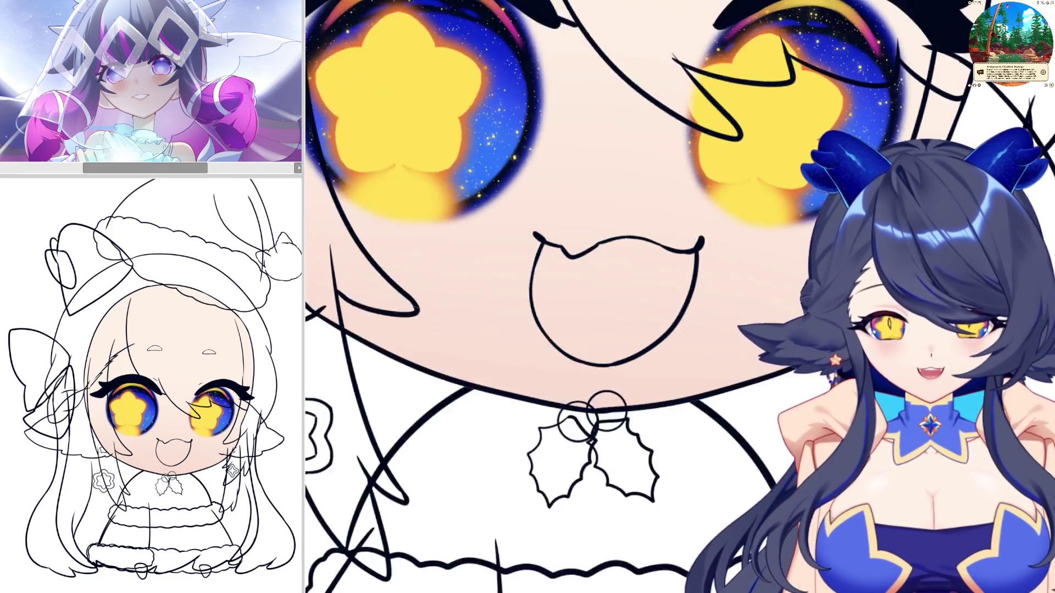
Marquee-select the strokes around the right earring, refining the selection twice.
scroll(627, 297, up, 2)
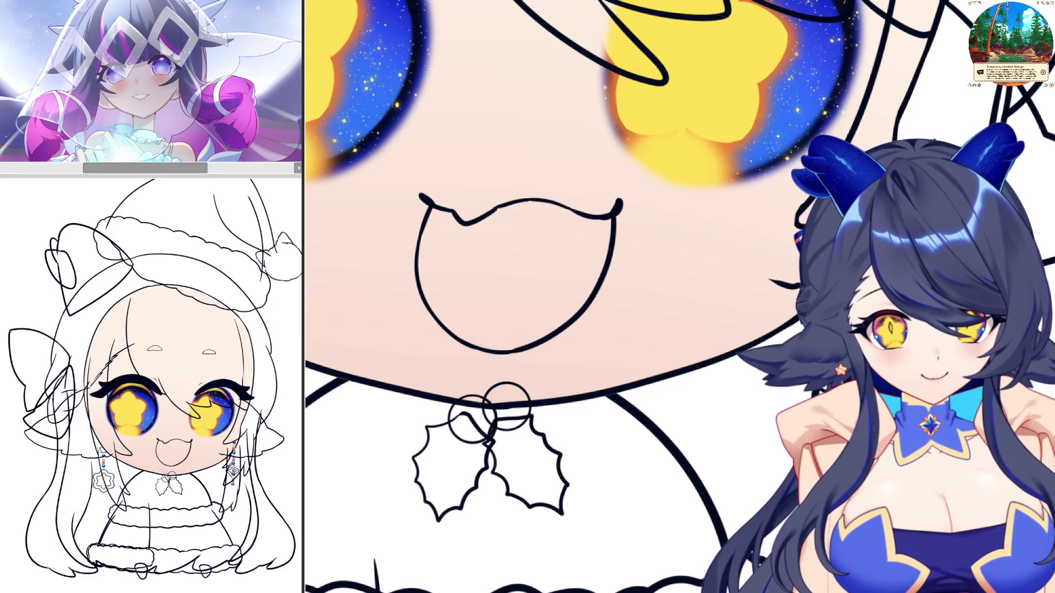
scroll(896, 453, up, 2)
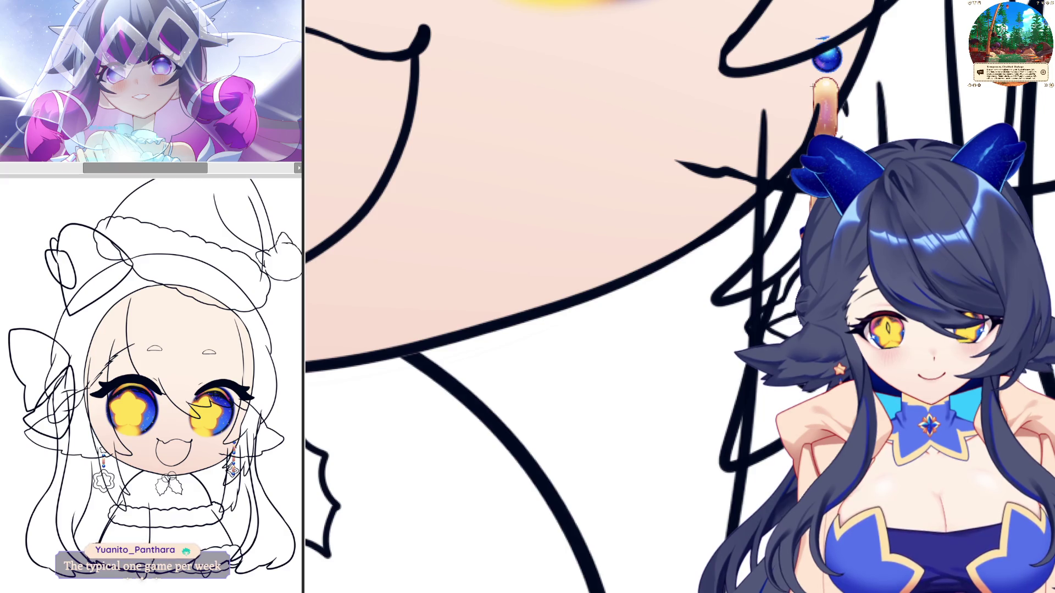
mouse_move(742, 15)
mouse_down()
mouse_move(869, 221)
mouse_move(869, 241)
mouse_up()
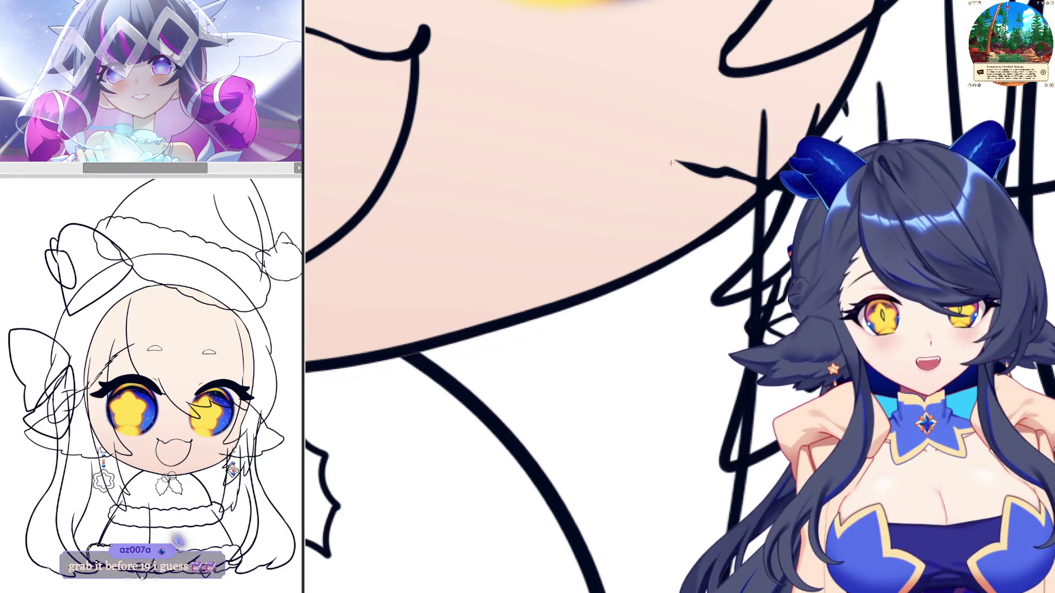
drag(666, 148, 855, 399)
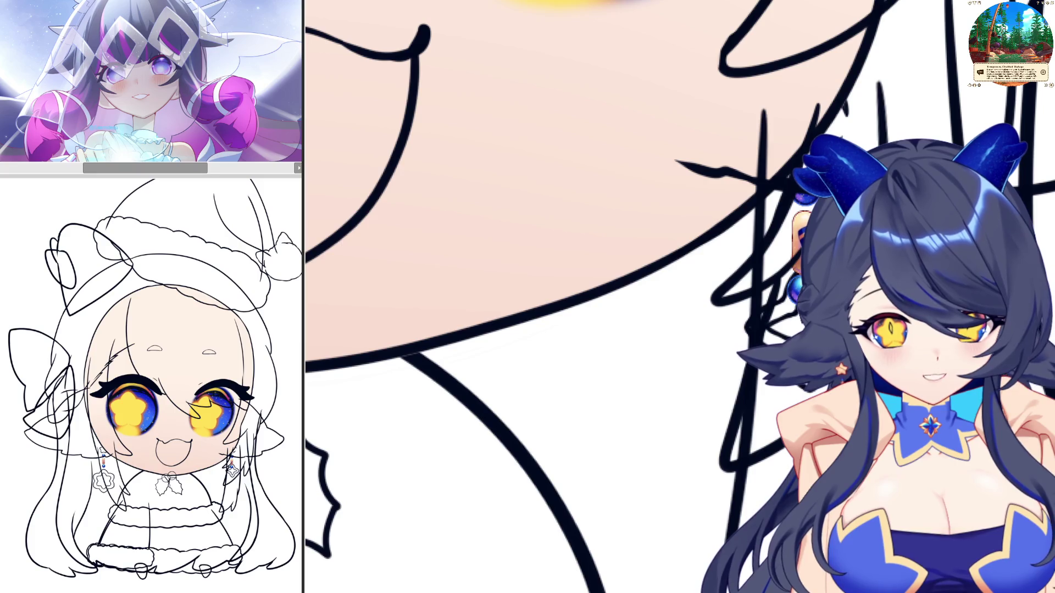
drag(760, 259, 736, 447)
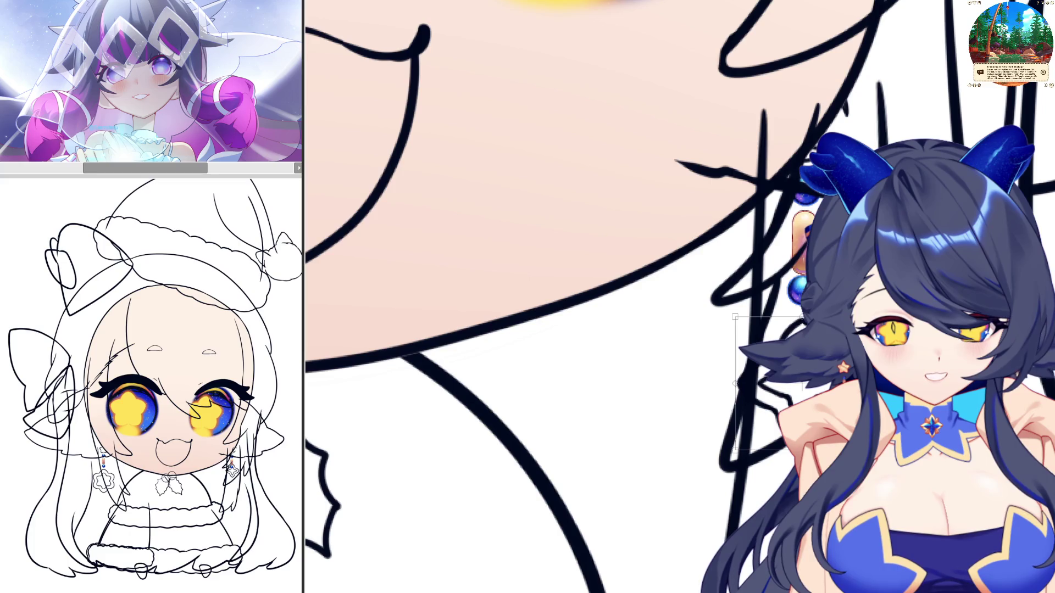
scroll(637, 297, down, 10)
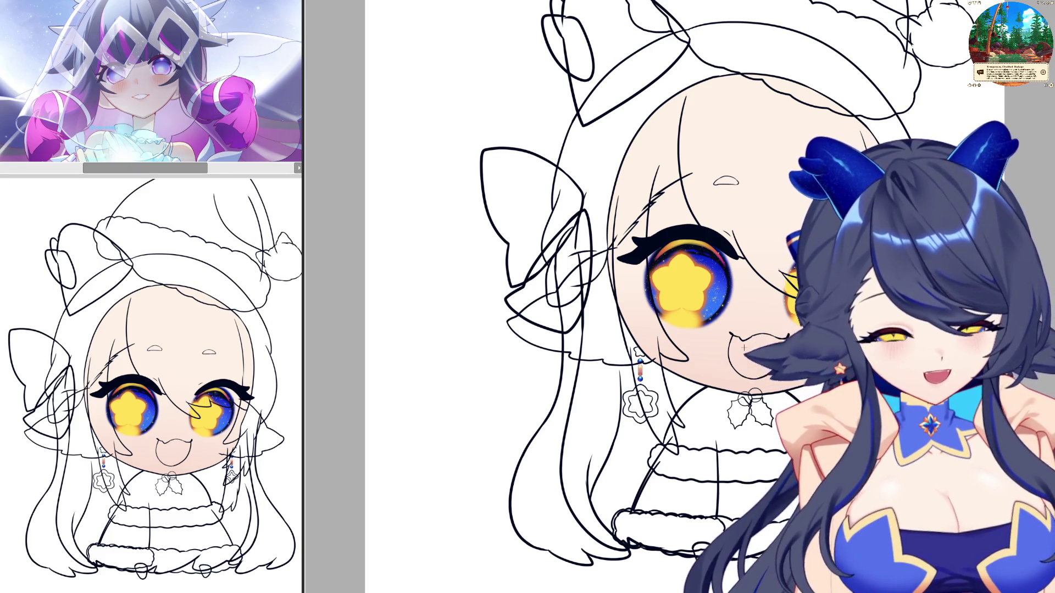
scroll(734, 426, up, 2)
scroll(724, 357, down, 2)
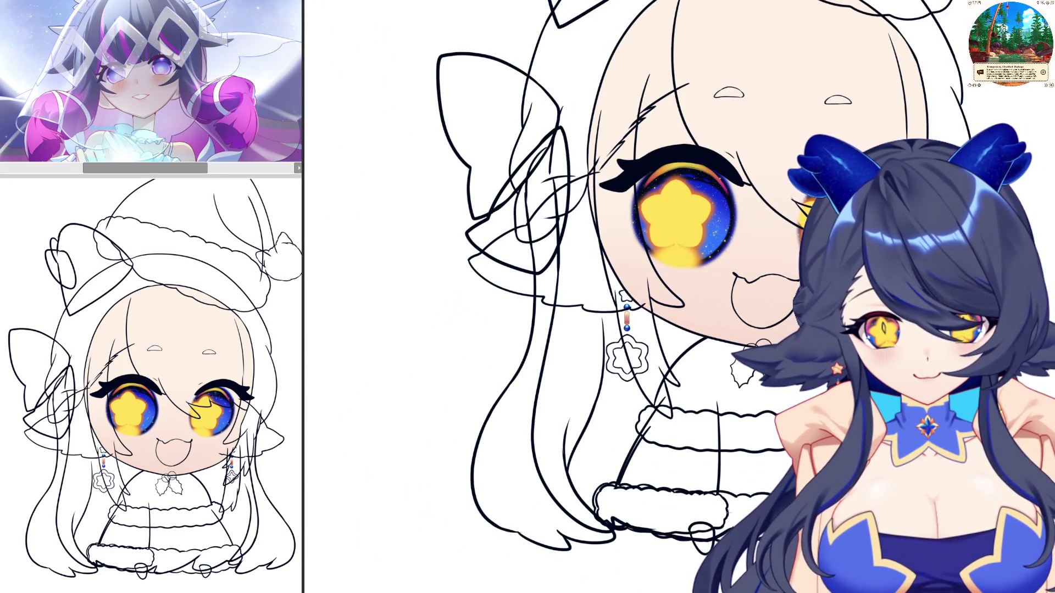
scroll(742, 466, down, 2)
scroll(742, 466, up, 3)
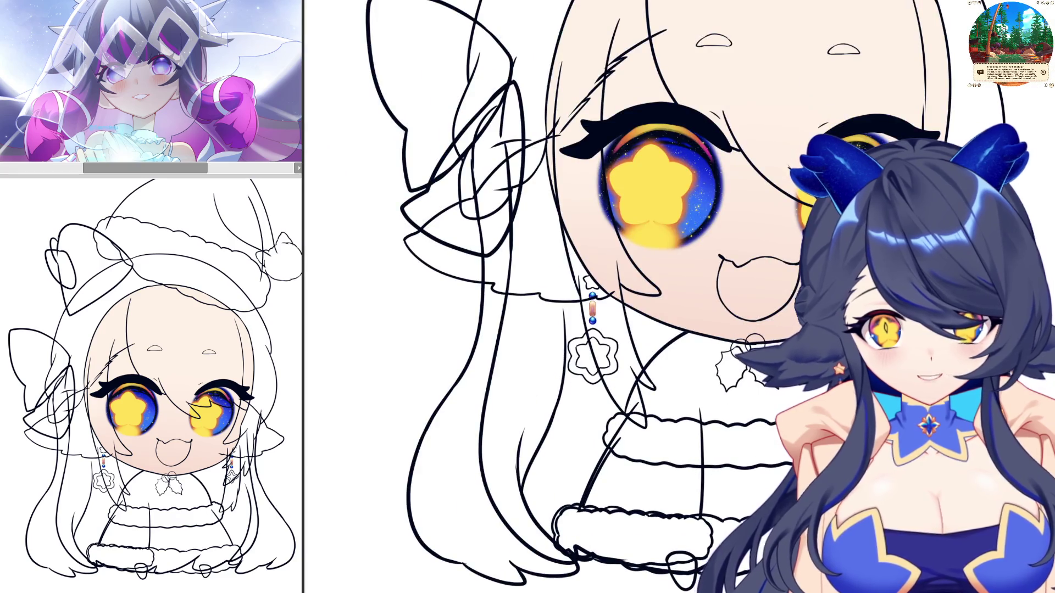
scroll(732, 164, up, 3)
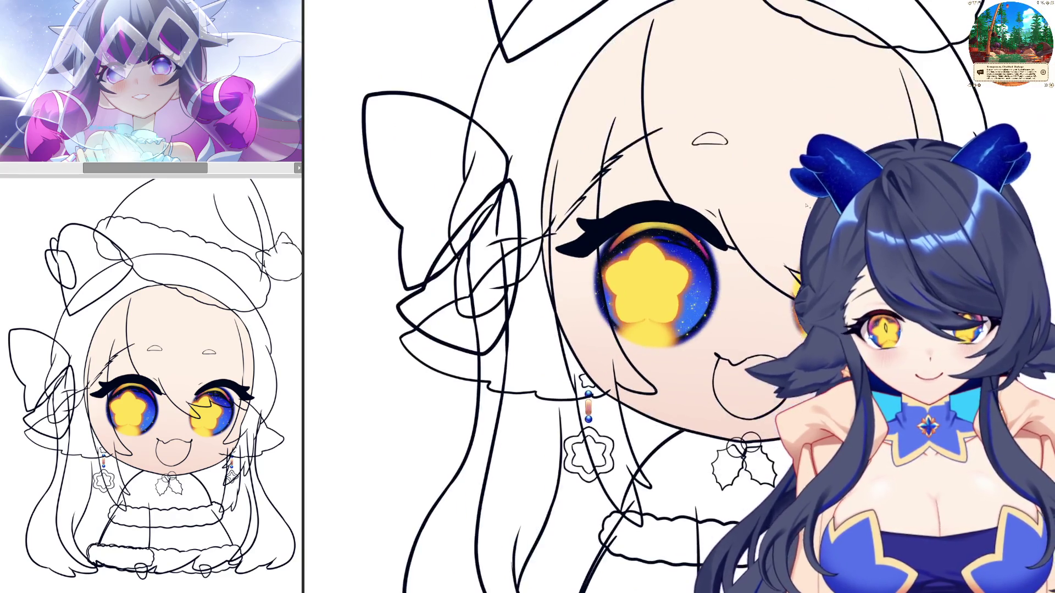
scroll(549, 297, up, 5)
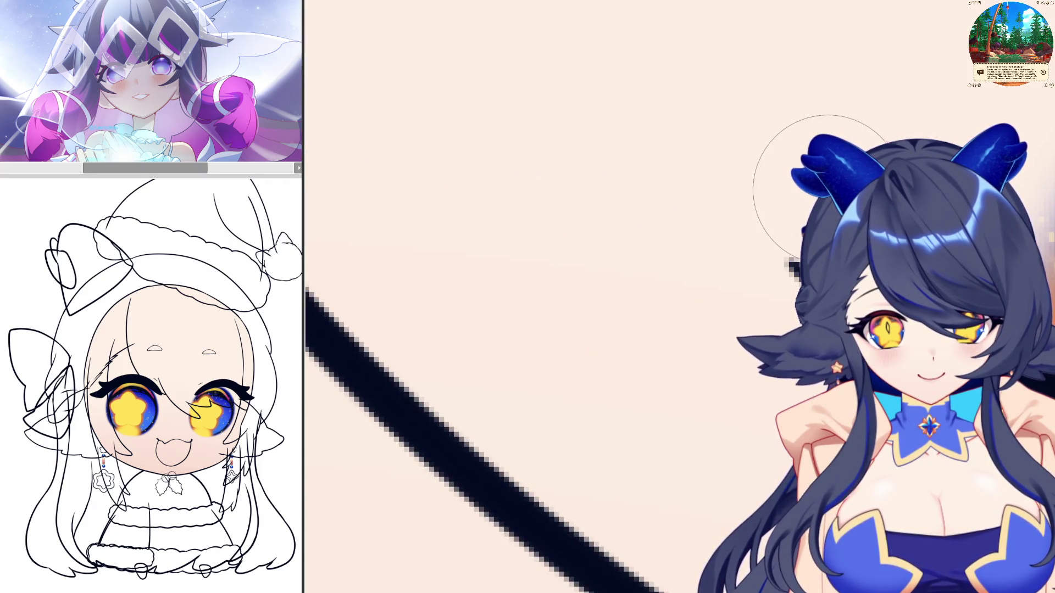
scroll(550, 296, down, 5)
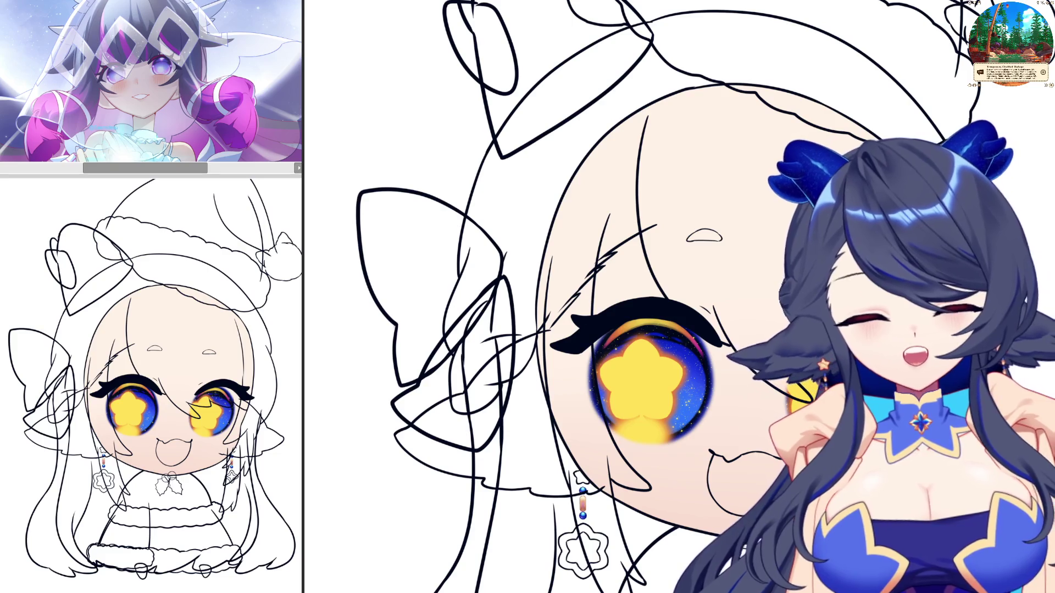
scroll(747, 346, up, 3)
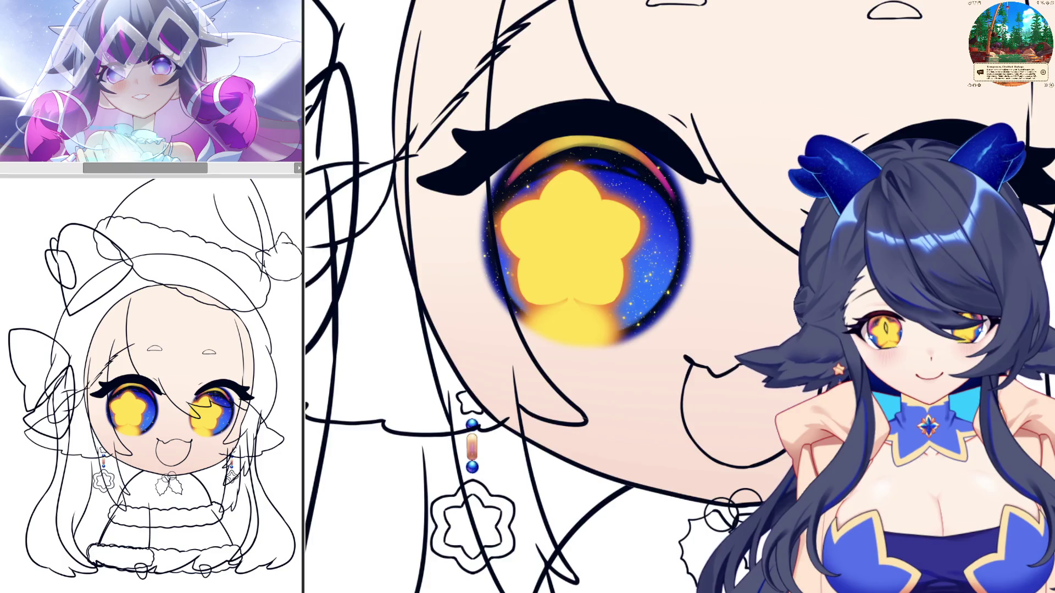
Zoom in on the left eye's starry blue iris.
scroll(780, 379, up, 2)
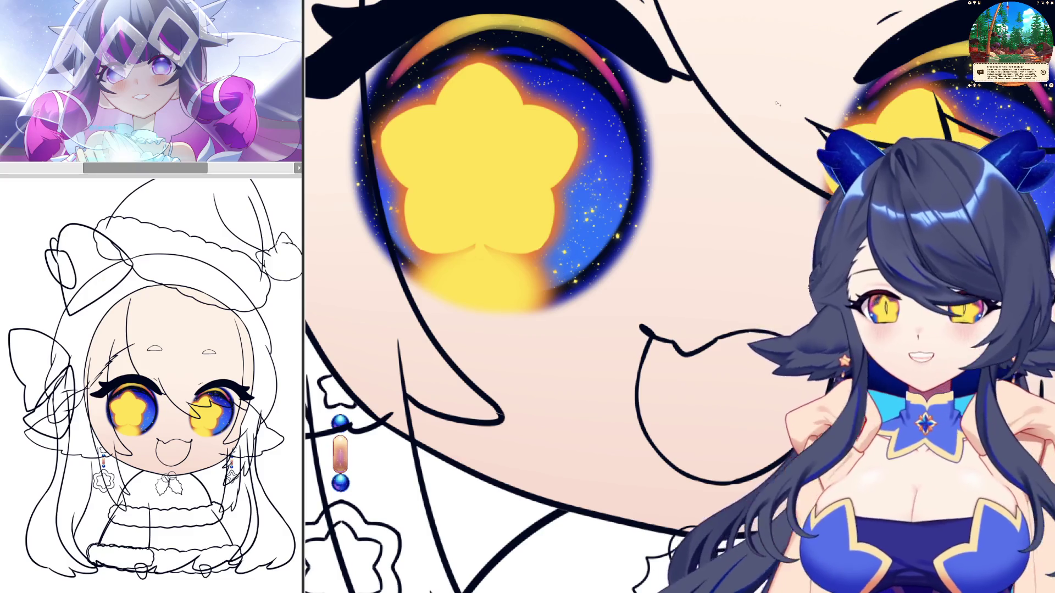
Compare the mouth strokes with undo/redo, then start a pink chin stroke below the mouth.
scroll(709, 91, down, 5)
scroll(730, 298, up, 5)
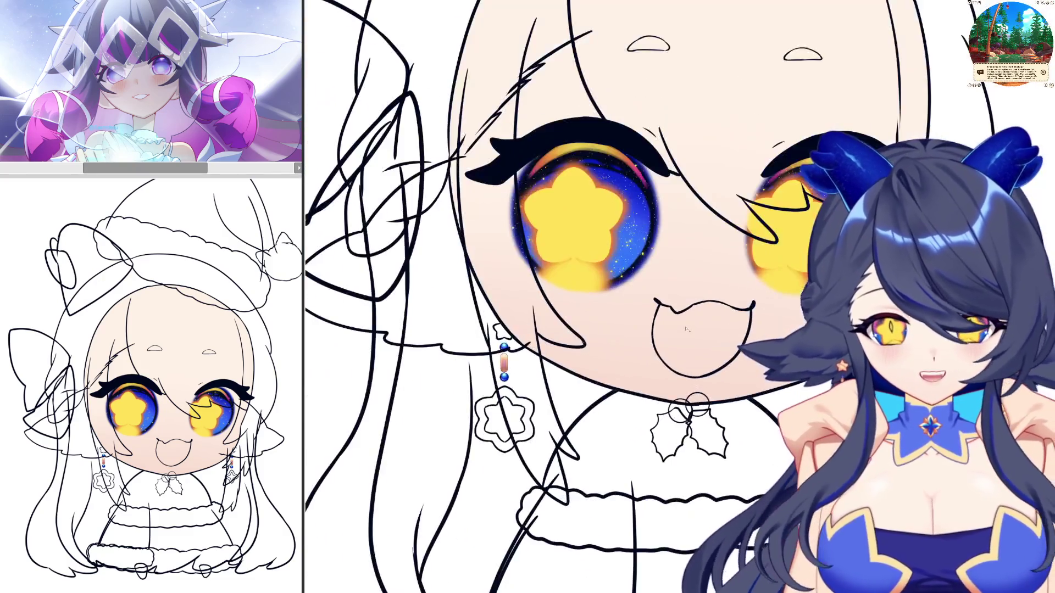
scroll(731, 298, up, 3)
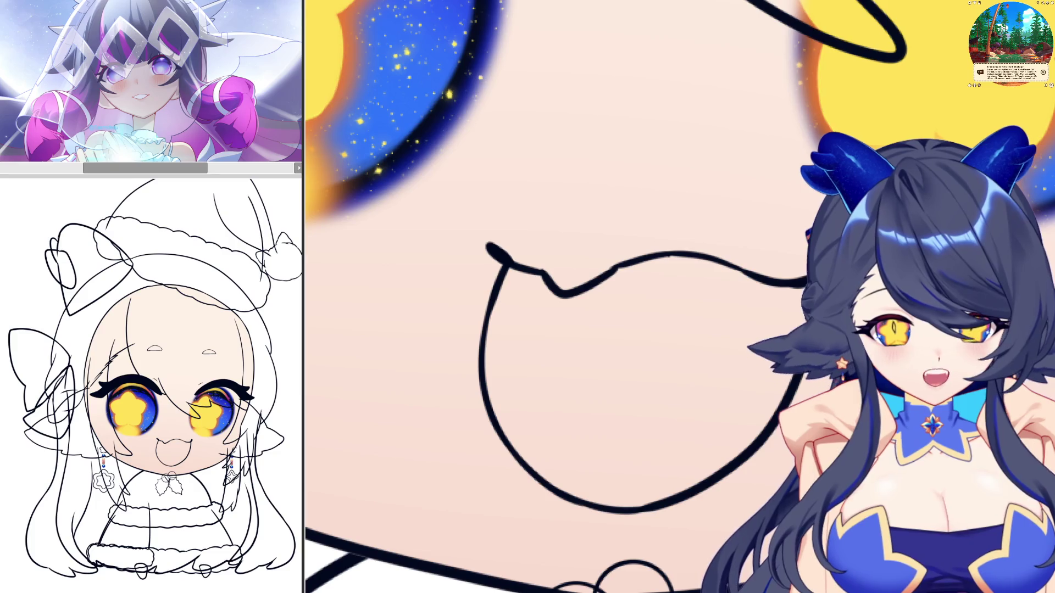
key(ctrl+z)
key(ctrl+y)
key(ctrl+z)
key(ctrl+y)
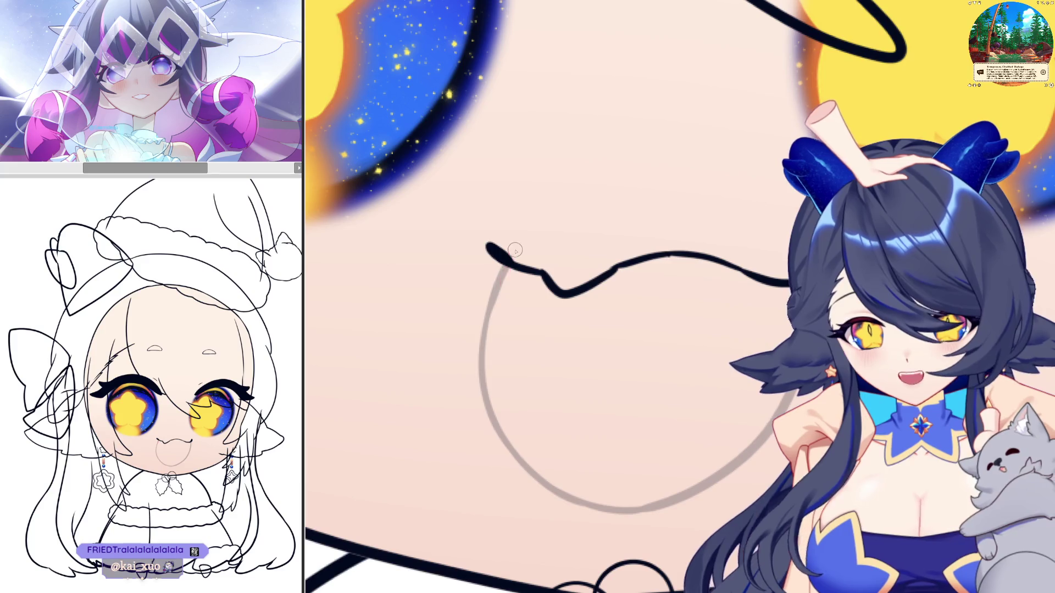
drag(513, 250, 497, 319)
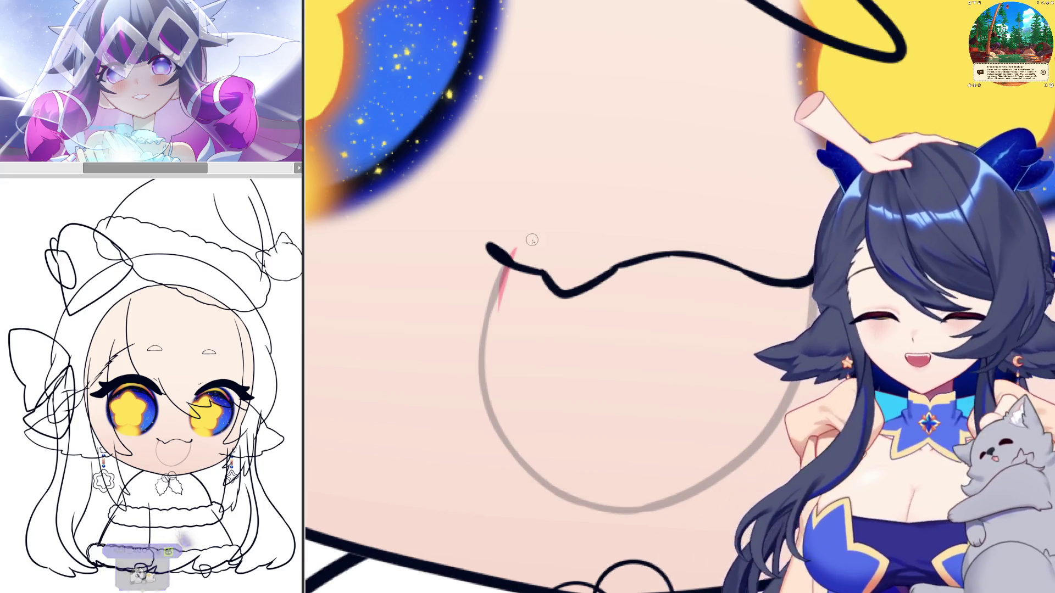
Draw the pink line from the mouth corner down the grey guide, redrawing it several times.
drag(514, 250, 483, 347)
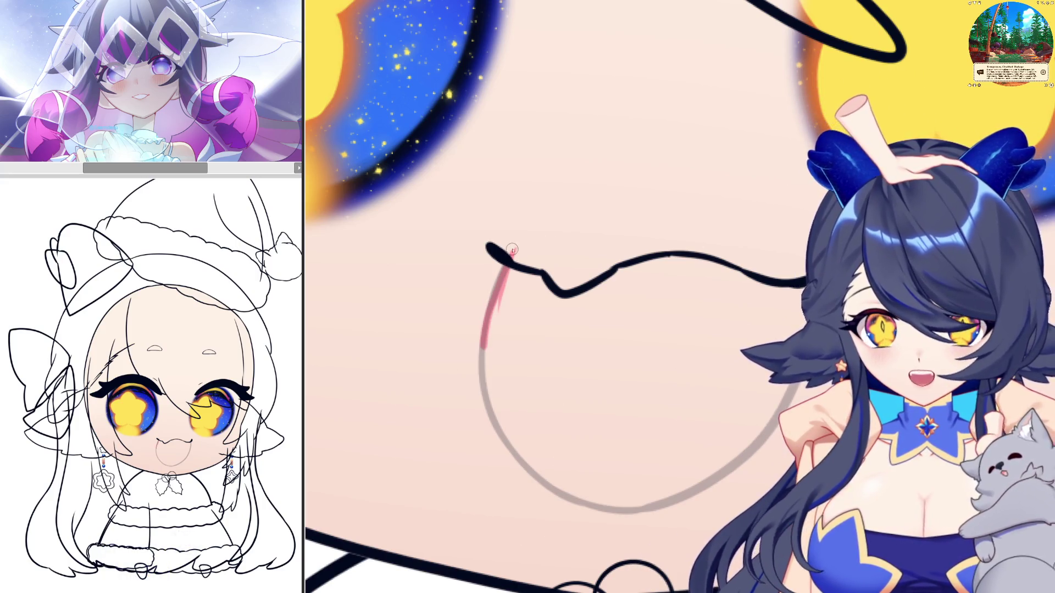
key(ctrl+z)
drag(502, 275, 483, 347)
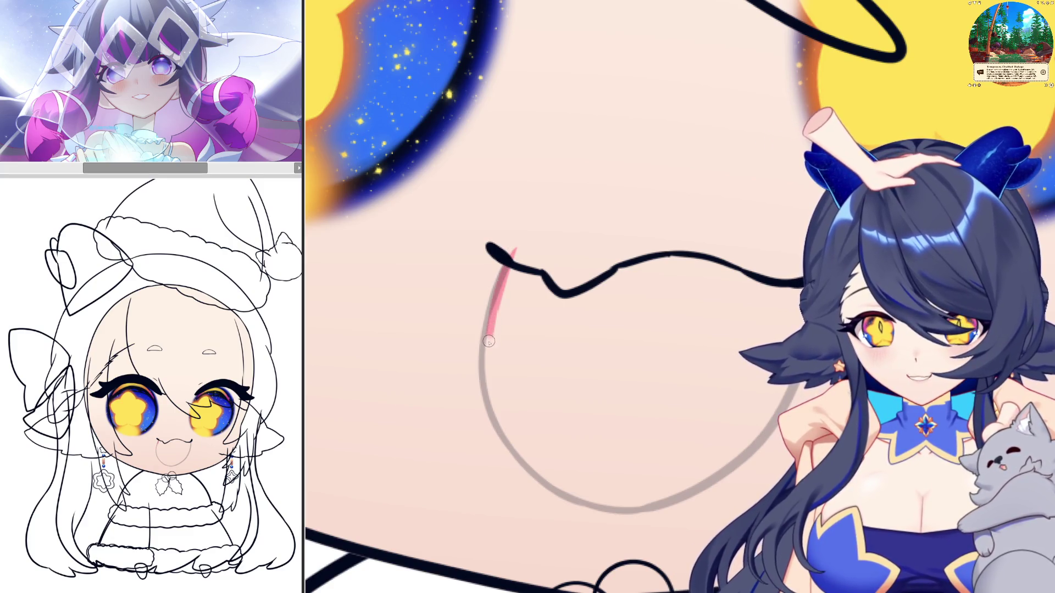
key(ctrl+z)
drag(503, 269, 483, 358)
drag(503, 269, 482, 344)
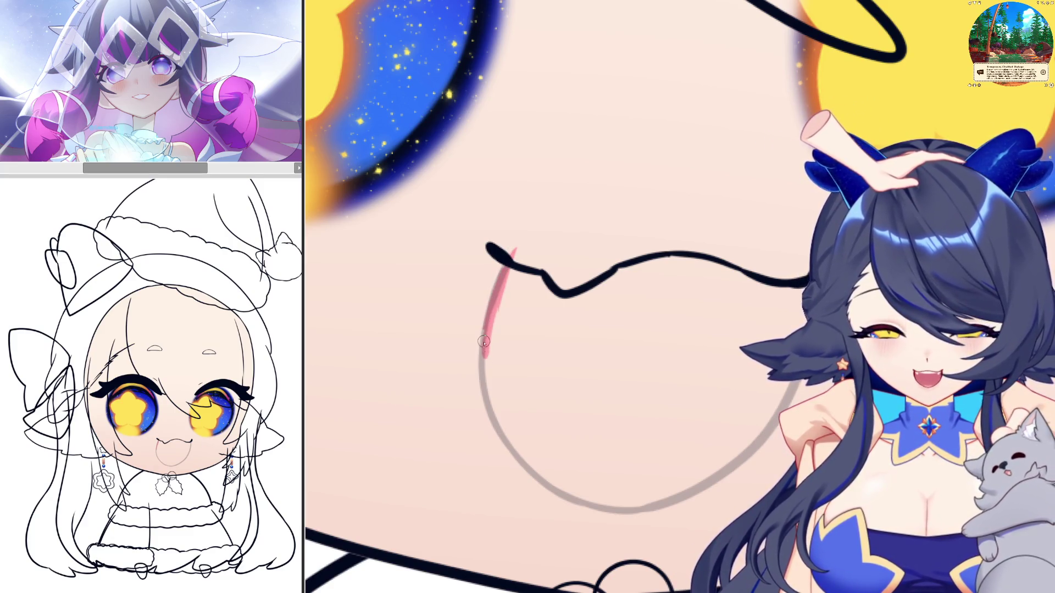
key(ctrl+z)
mouse_move(510, 255)
mouse_down()
mouse_move(484, 330)
mouse_move(483, 392)
mouse_up()
key(ctrl+z)
Restart the pink outline down the guide curve and close it above the mouth line.
mouse_move(483, 324)
mouse_down()
mouse_move(486, 406)
mouse_move(527, 464)
mouse_up()
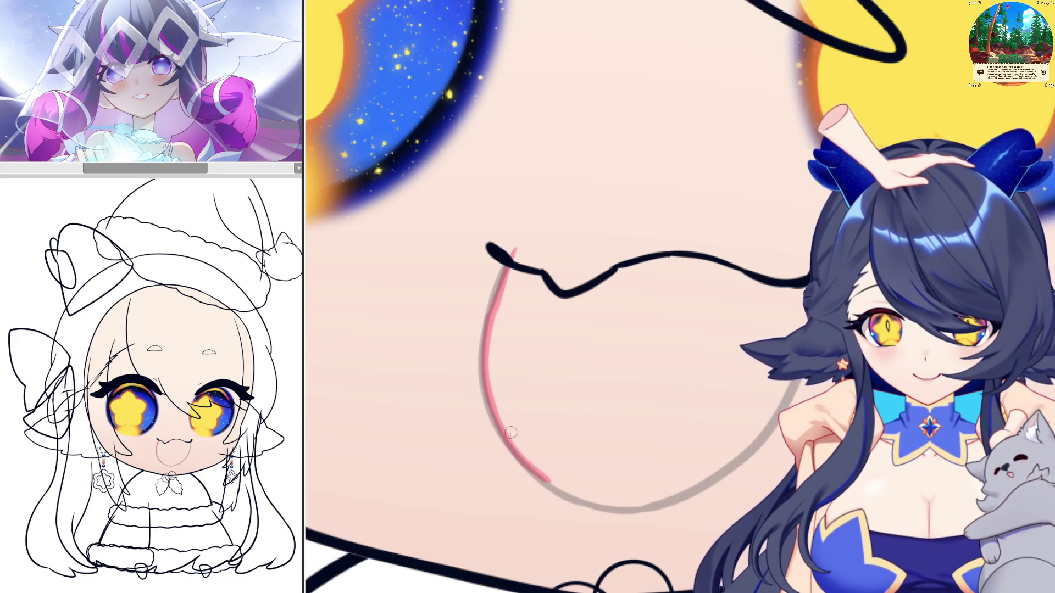
key(ctrl+z)
mouse_move(490, 387)
mouse_down()
mouse_move(550, 484)
mouse_move(623, 508)
mouse_move(655, 506)
mouse_up()
key(ctrl+z)
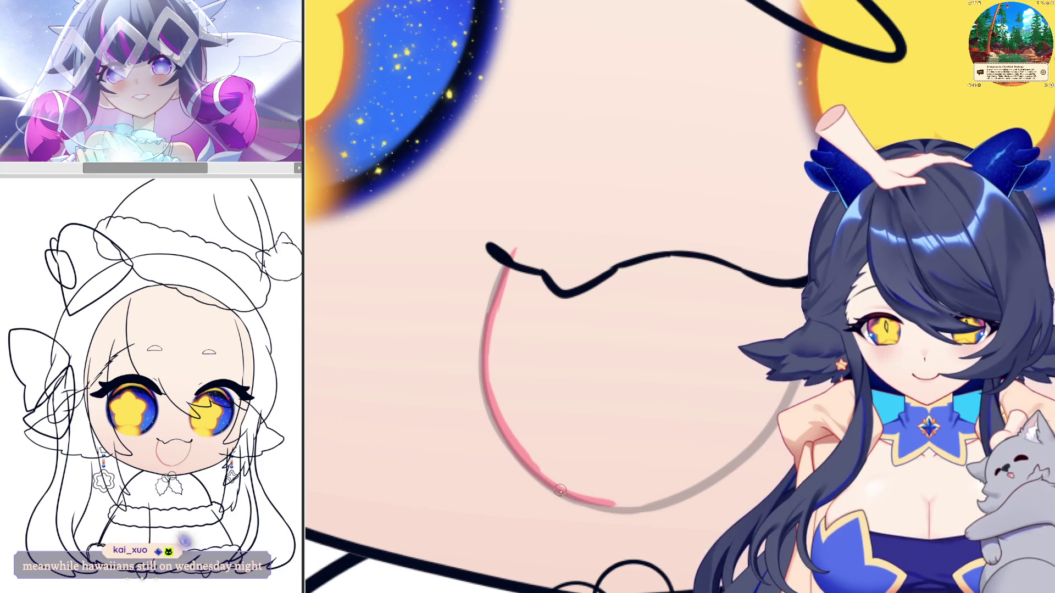
key(ctrl+z)
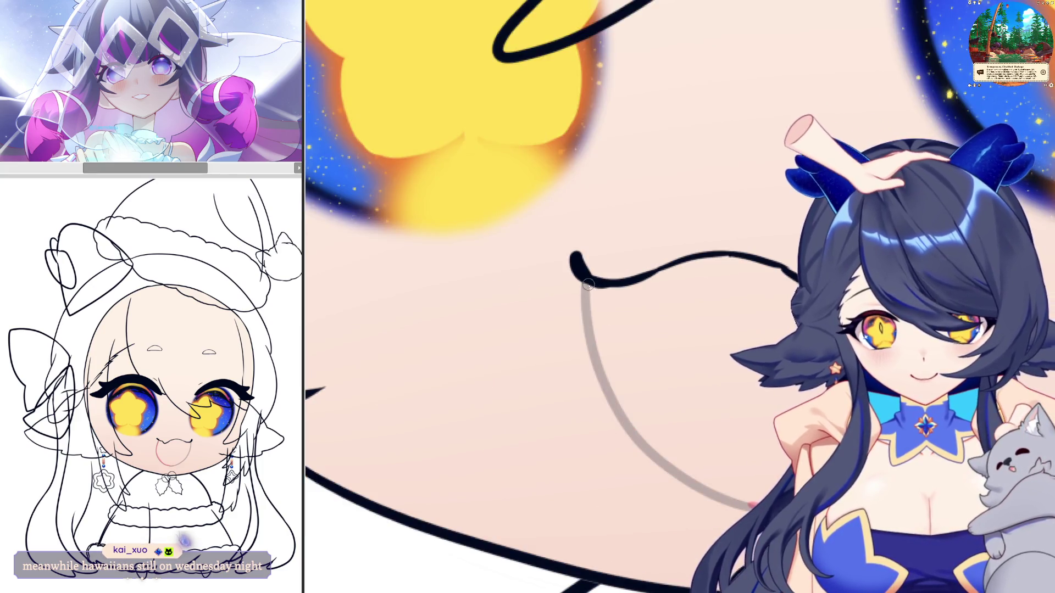
mouse_move(586, 283)
mouse_down()
mouse_move(591, 329)
mouse_move(620, 394)
mouse_up()
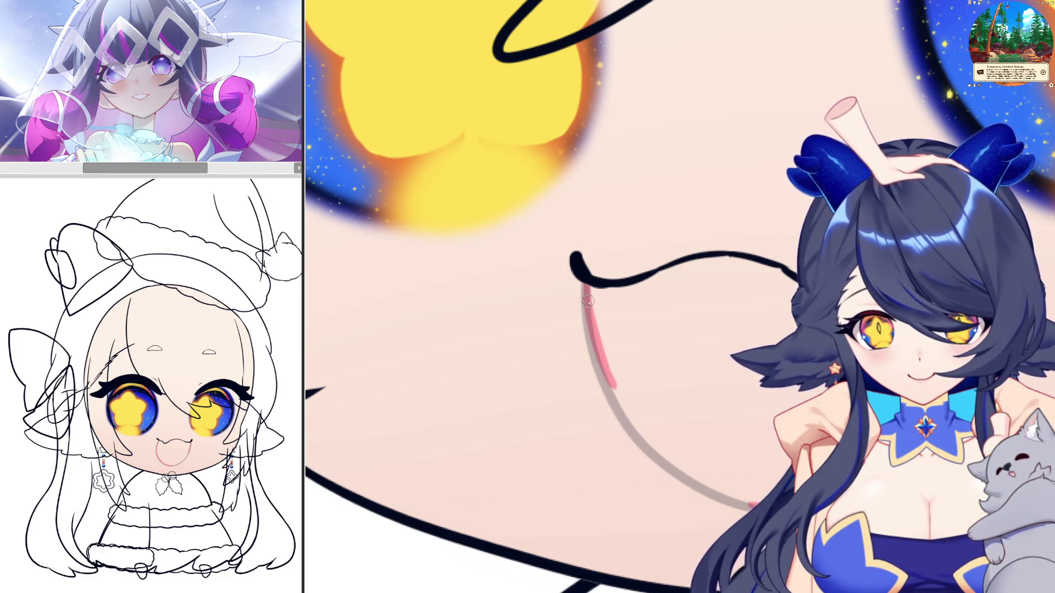
mouse_move(593, 348)
mouse_down()
mouse_move(627, 426)
mouse_move(684, 475)
mouse_move(742, 495)
mouse_up()
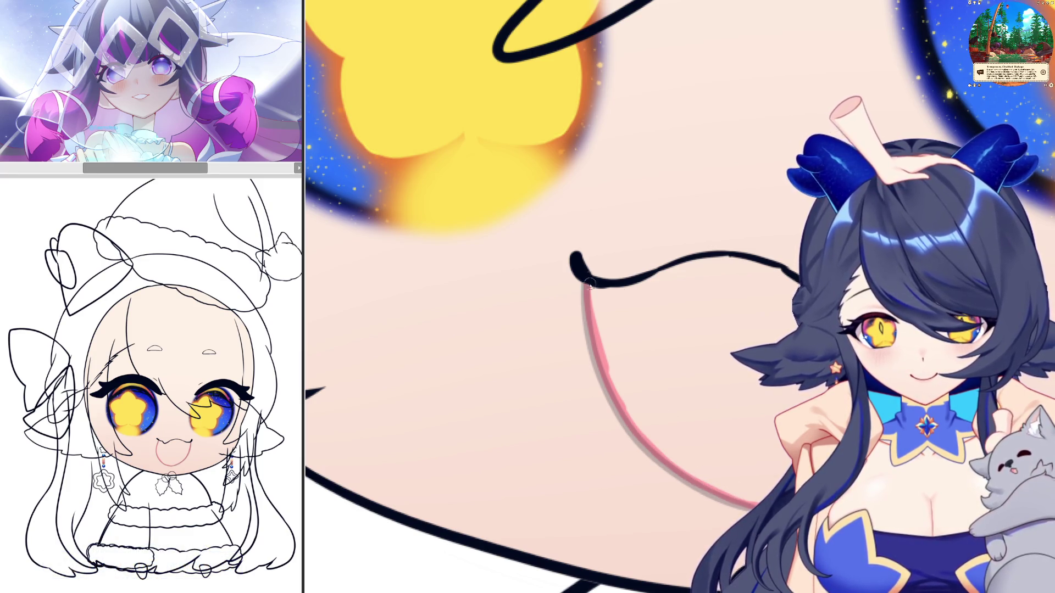
mouse_move(587, 264)
mouse_down()
mouse_move(627, 239)
mouse_move(803, 226)
mouse_up()
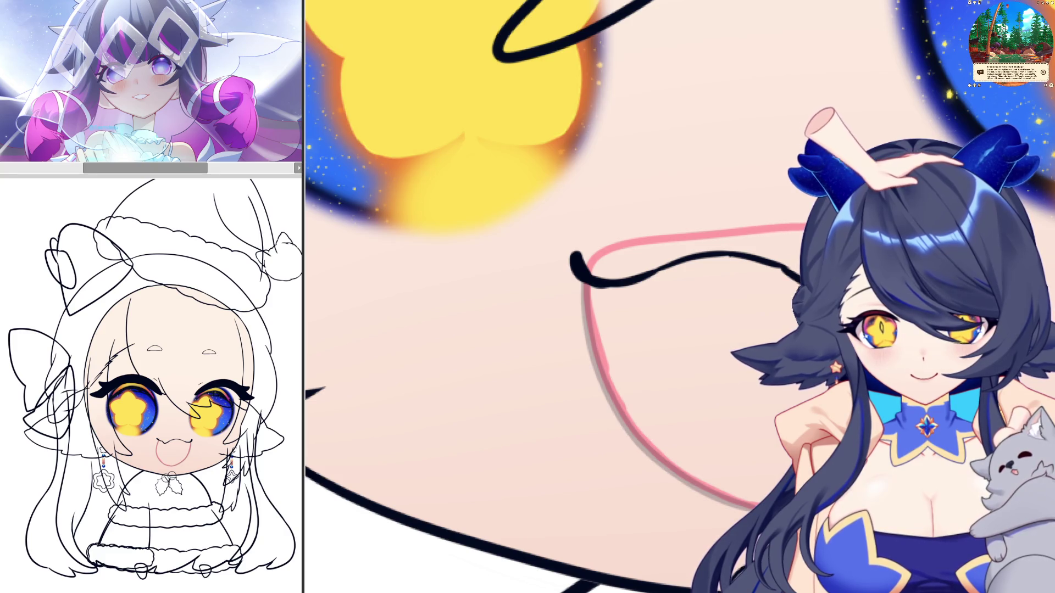
Fill the mouth outline with solid pink and centre the mouth in view.
click(686, 357)
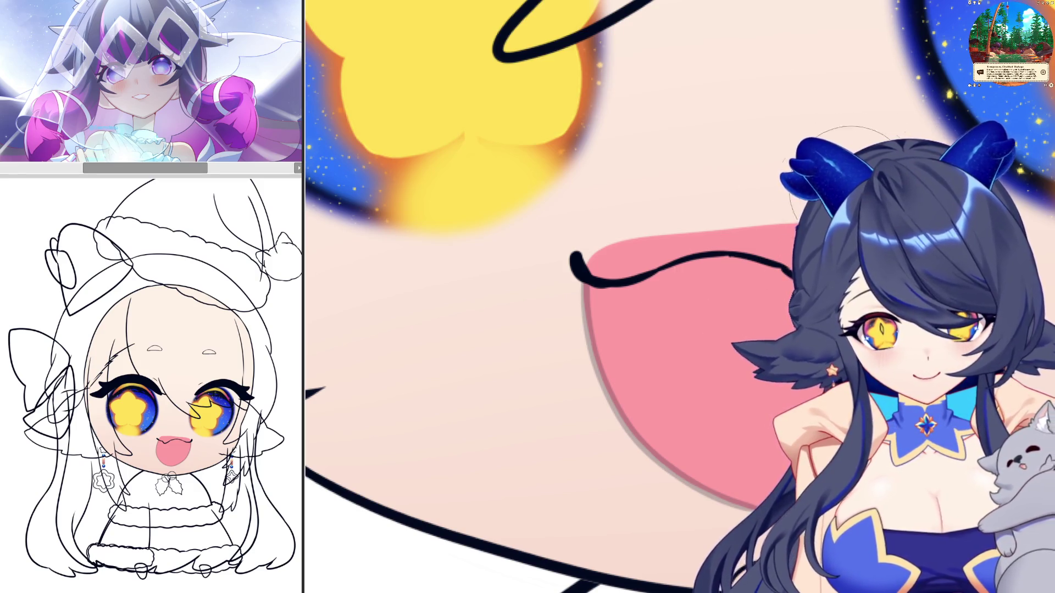
drag(671, 447, 671, 176)
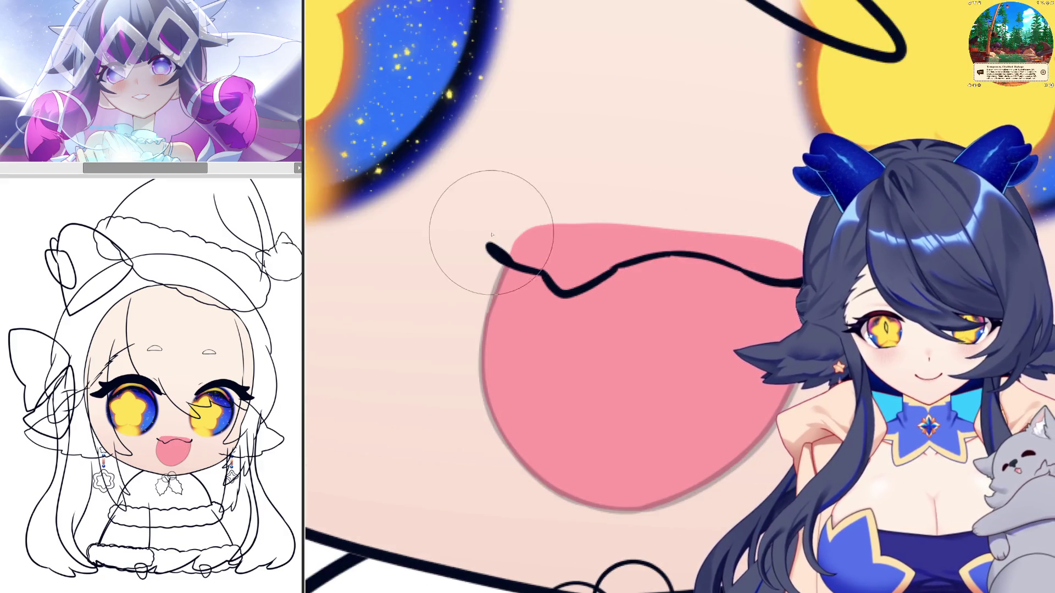
Shade the upper mouth dark pink and outline the tongue's left and bottom edge in black.
mouse_move(491, 235)
mouse_down()
mouse_move(732, 388)
mouse_move(720, 450)
mouse_up()
key(ctrl+z)
drag(514, 200, 752, 341)
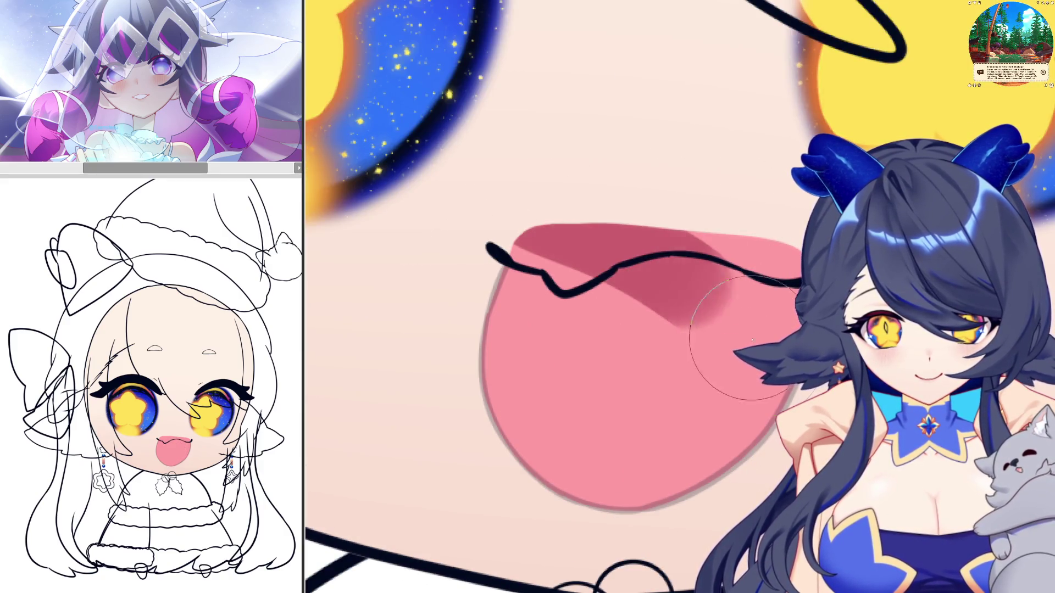
key(ctrl+z)
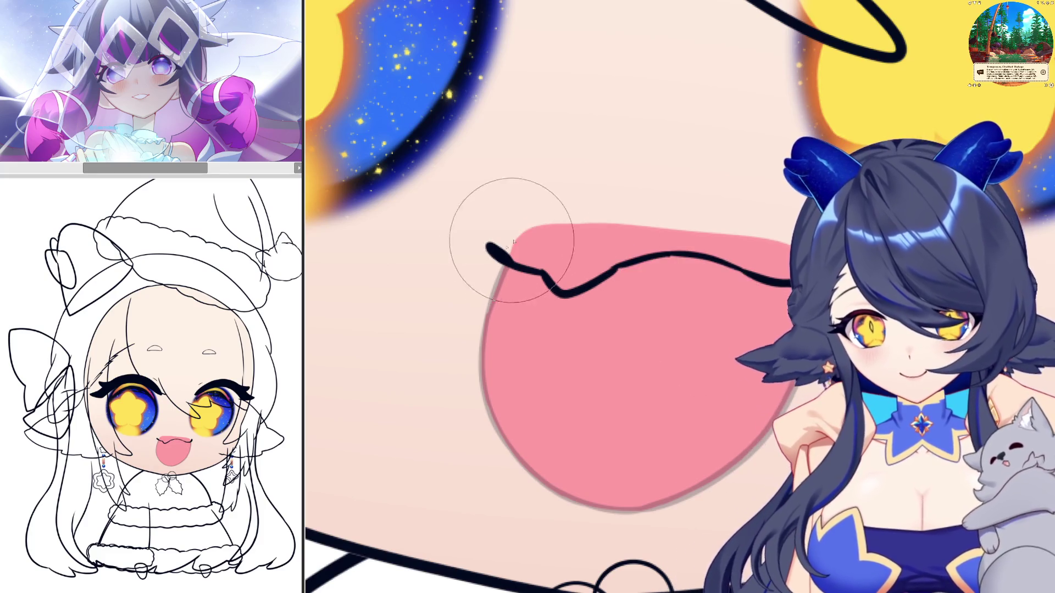
mouse_move(513, 242)
mouse_down()
mouse_move(687, 384)
mouse_move(700, 447)
mouse_up()
key(ctrl+z)
mouse_move(511, 244)
mouse_down()
mouse_move(554, 235)
mouse_move(733, 351)
mouse_up()
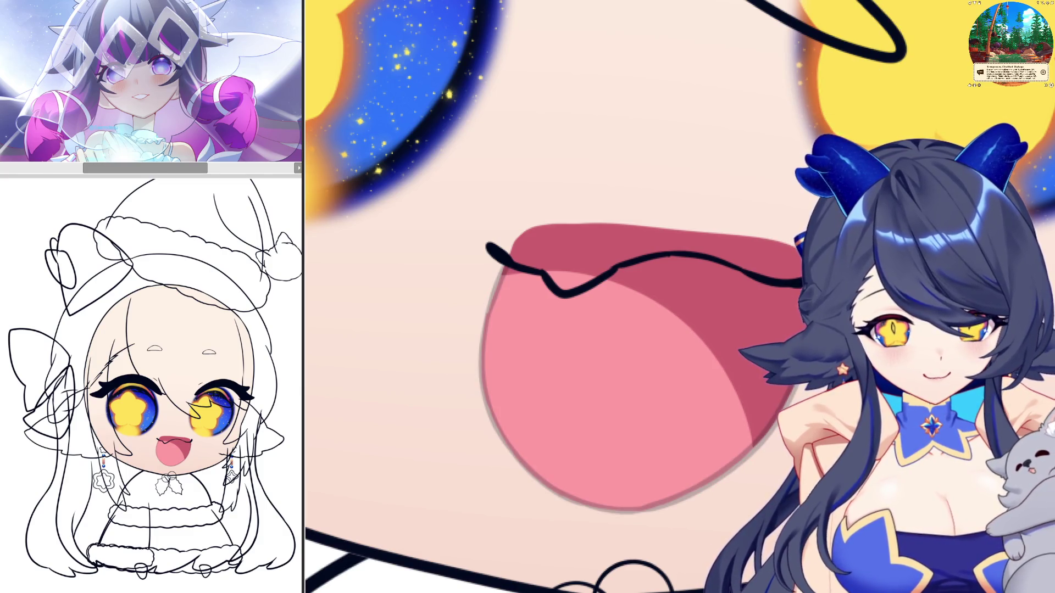
drag(498, 265, 736, 459)
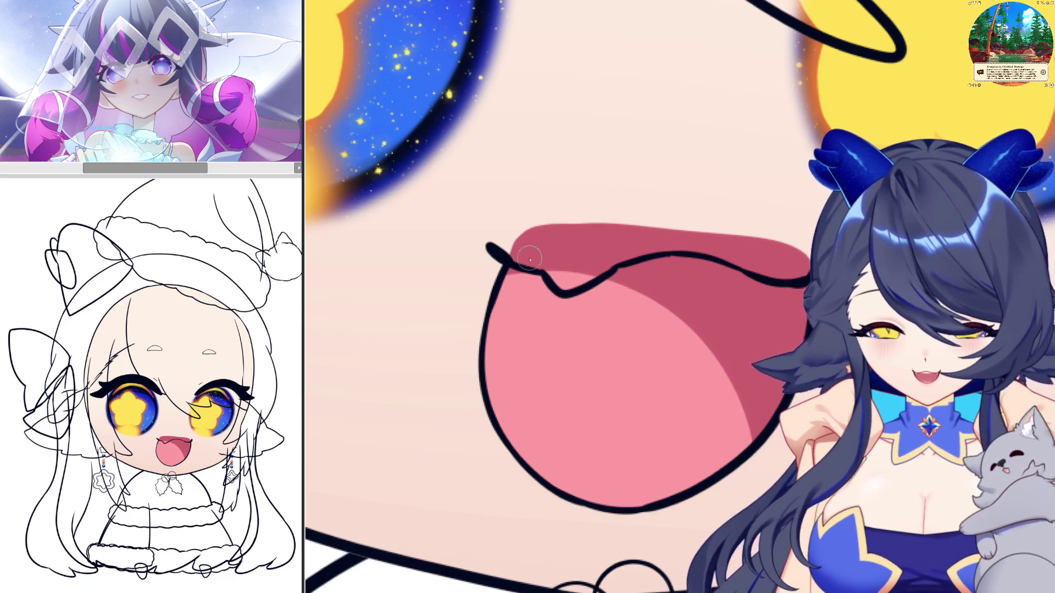
Paint skin colour over the pink spilling above the mouth line and corner.
mouse_move(474, 221)
mouse_down()
mouse_move(568, 290)
mouse_move(632, 256)
mouse_move(691, 246)
mouse_move(803, 278)
mouse_up()
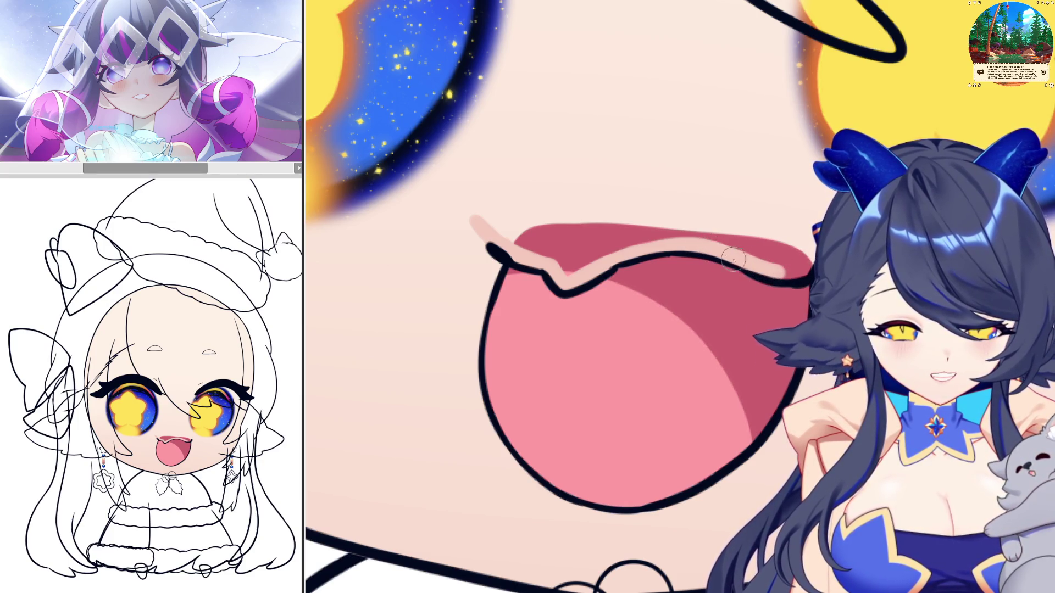
mouse_move(812, 252)
mouse_down()
mouse_move(659, 192)
mouse_move(486, 209)
mouse_move(472, 222)
mouse_move(483, 241)
mouse_up()
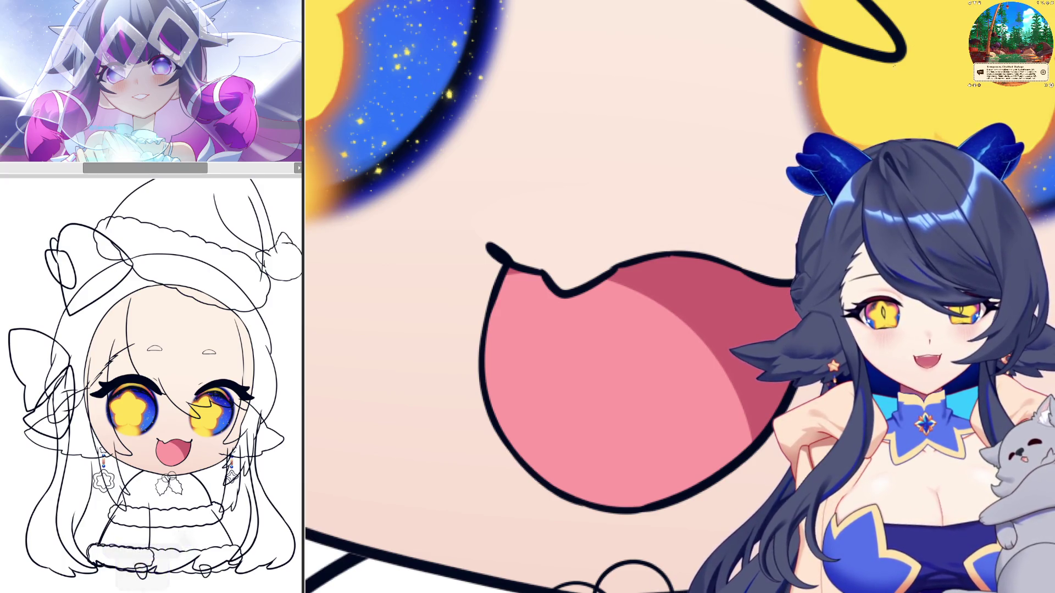
scroll(751, 283, down, 5)
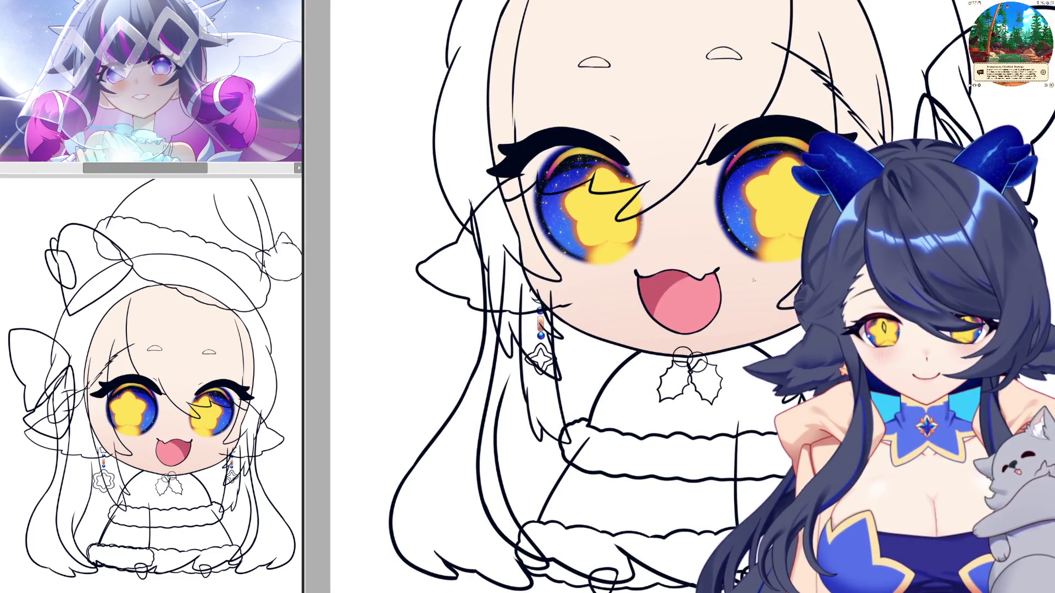
scroll(611, 222, up, 4)
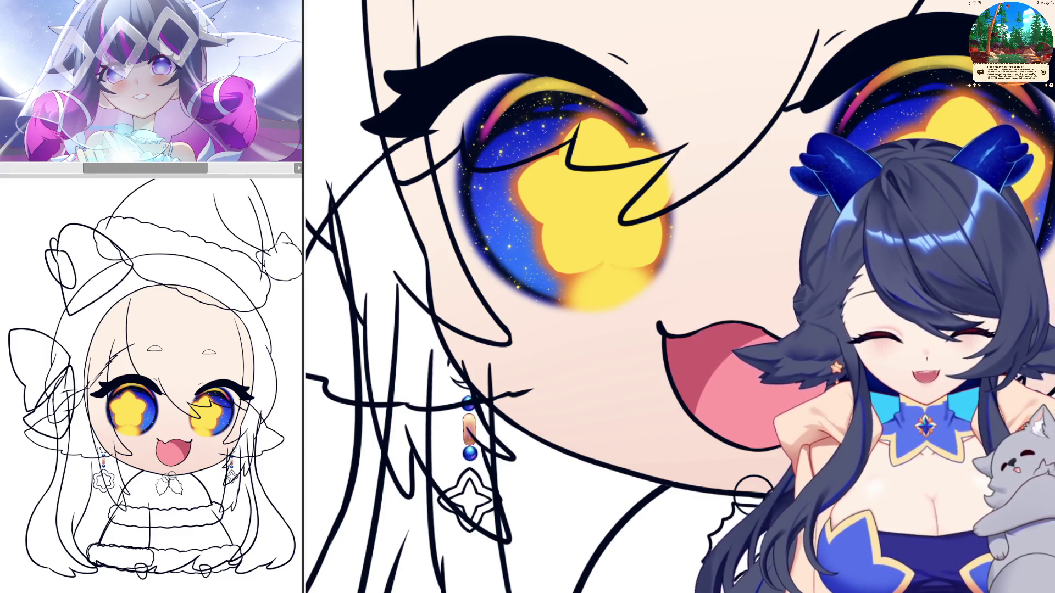
Unflip the canvas view, then zoom out and back in to check the yellow star eyes.
scroll(681, 297, down, 5)
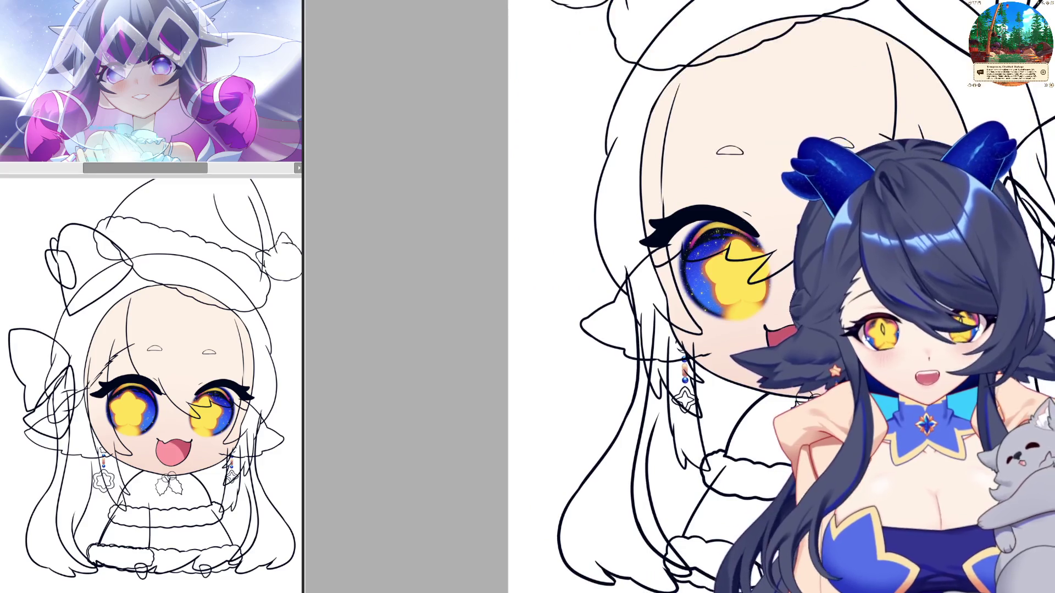
scroll(682, 297, up, 3)
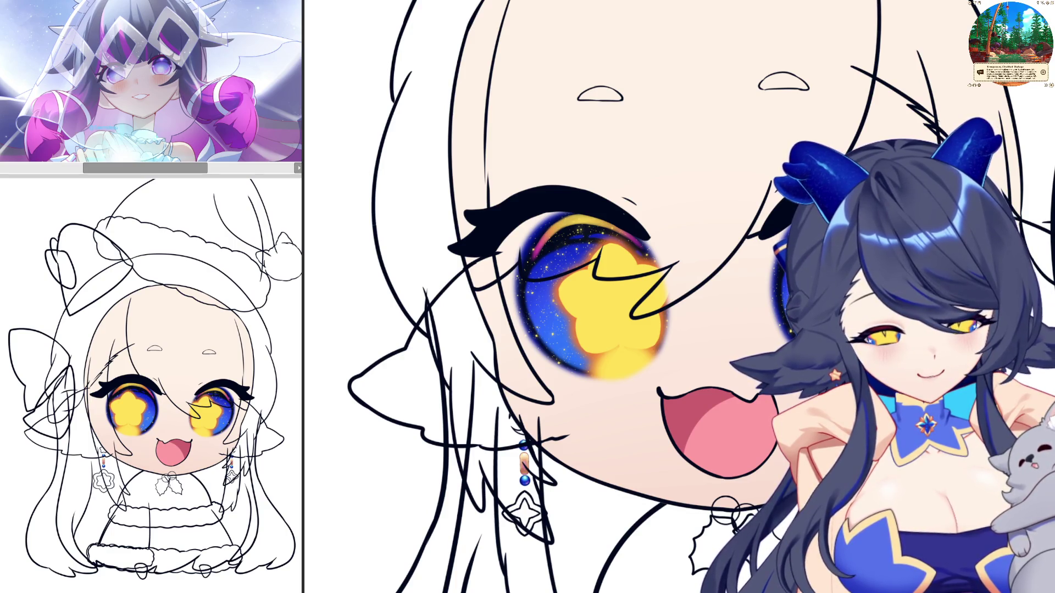
scroll(559, 172, up, 2)
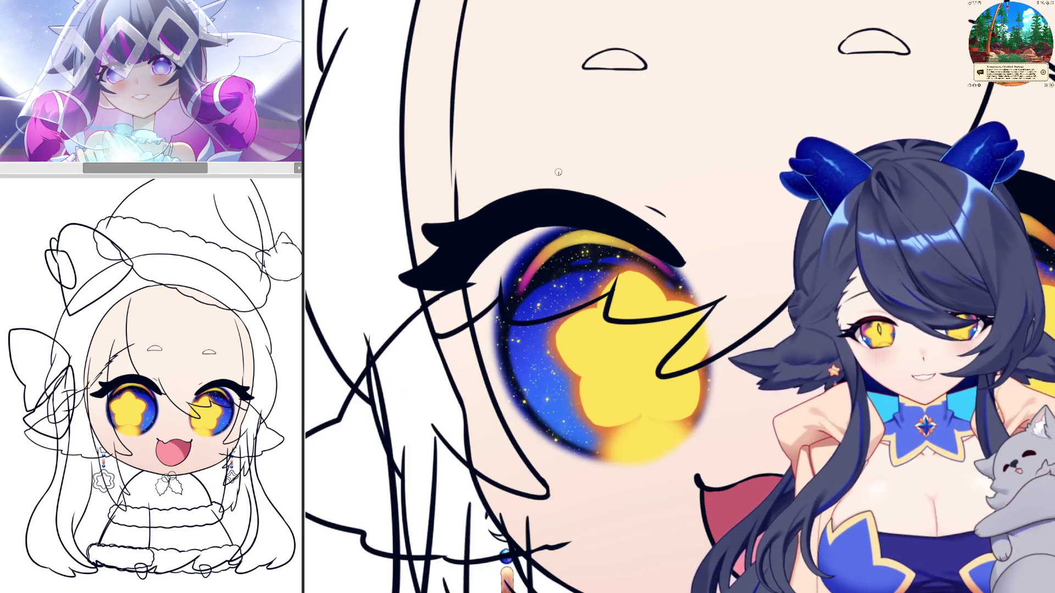
key(h)
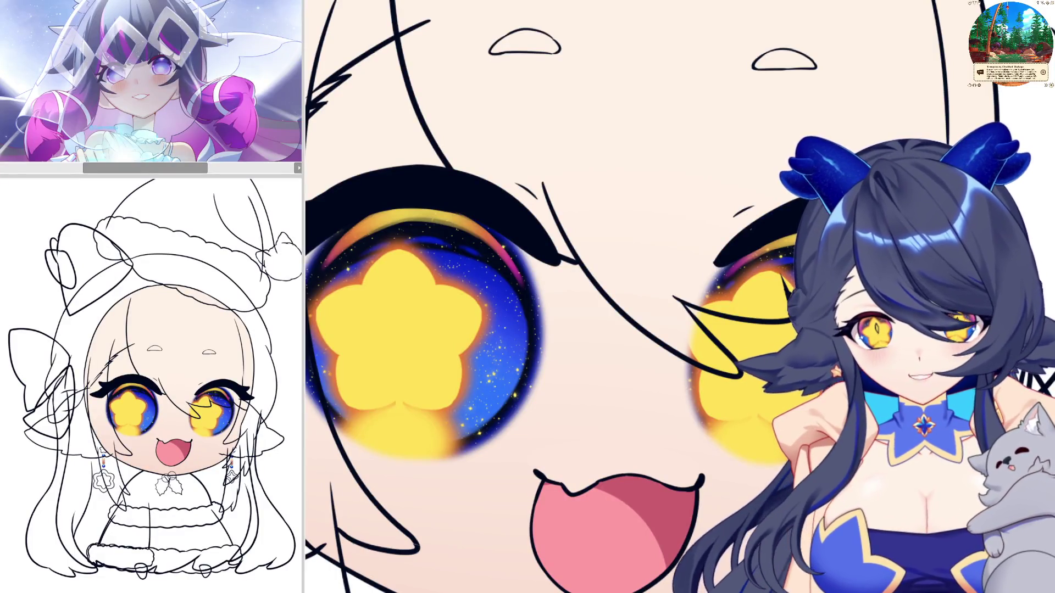
scroll(681, 384, down, 3)
scroll(681, 384, down, 2)
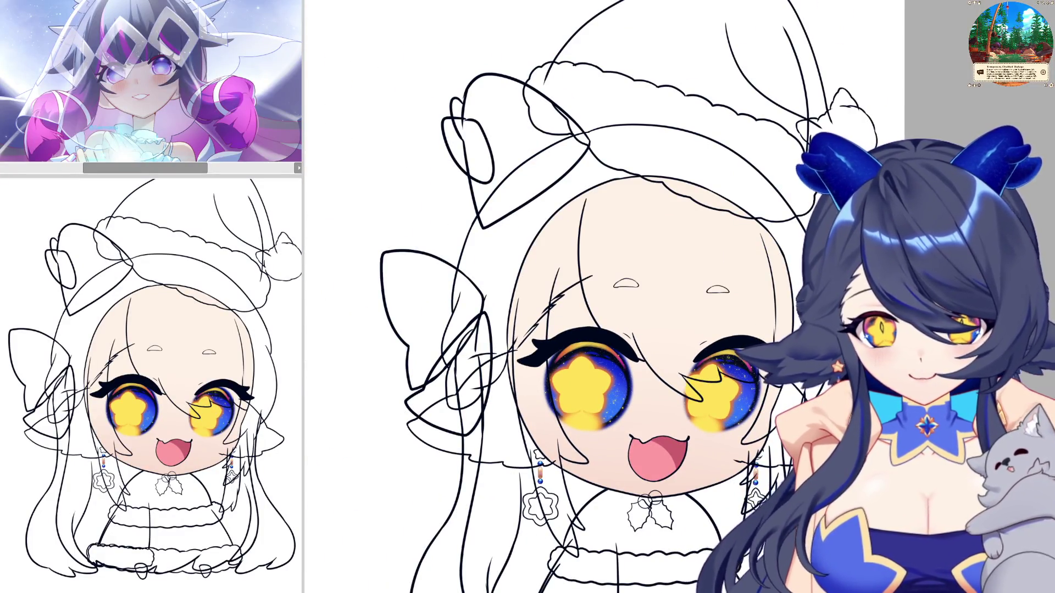
scroll(565, 302, up, 5)
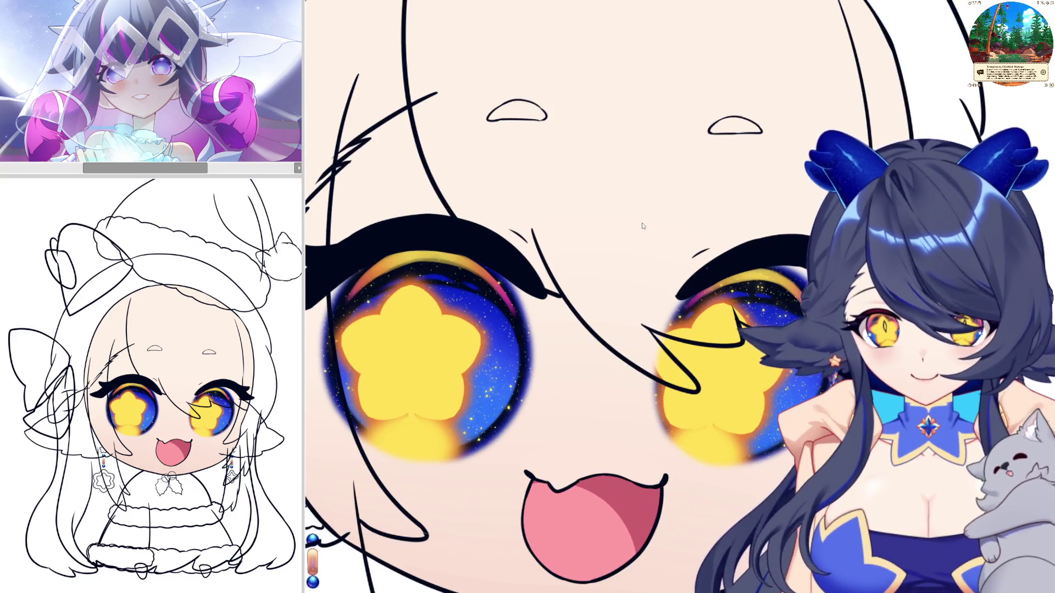
scroll(564, 302, up, 1)
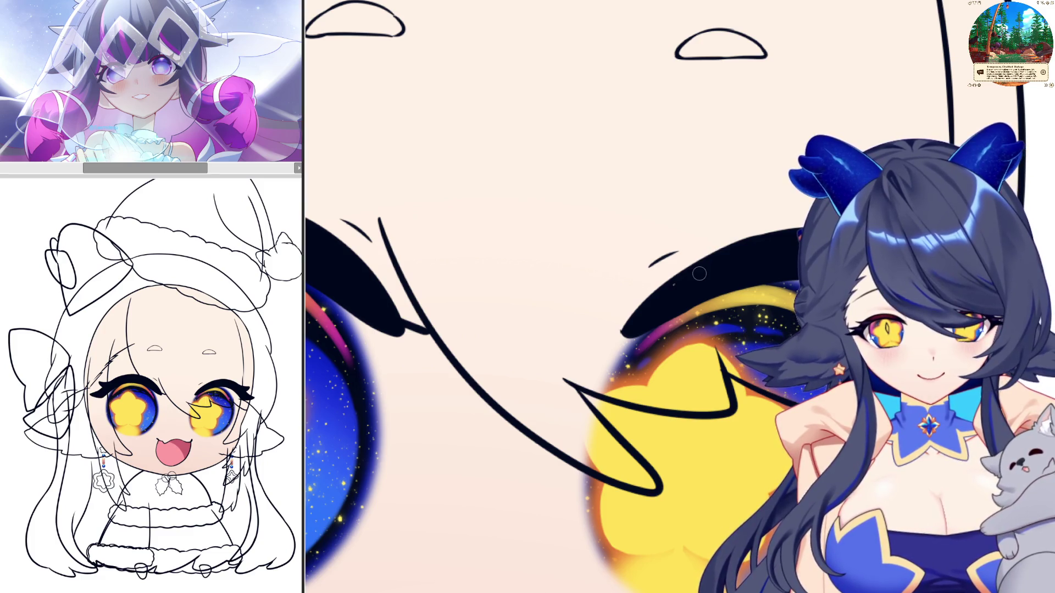
Paint a thin dark-red accent along the upper eyelash, retrying once, with the canvas mirrored.
mouse_move(670, 299)
mouse_down()
mouse_move(698, 277)
mouse_move(654, 305)
mouse_move(692, 283)
mouse_up()
key(ctrl+z)
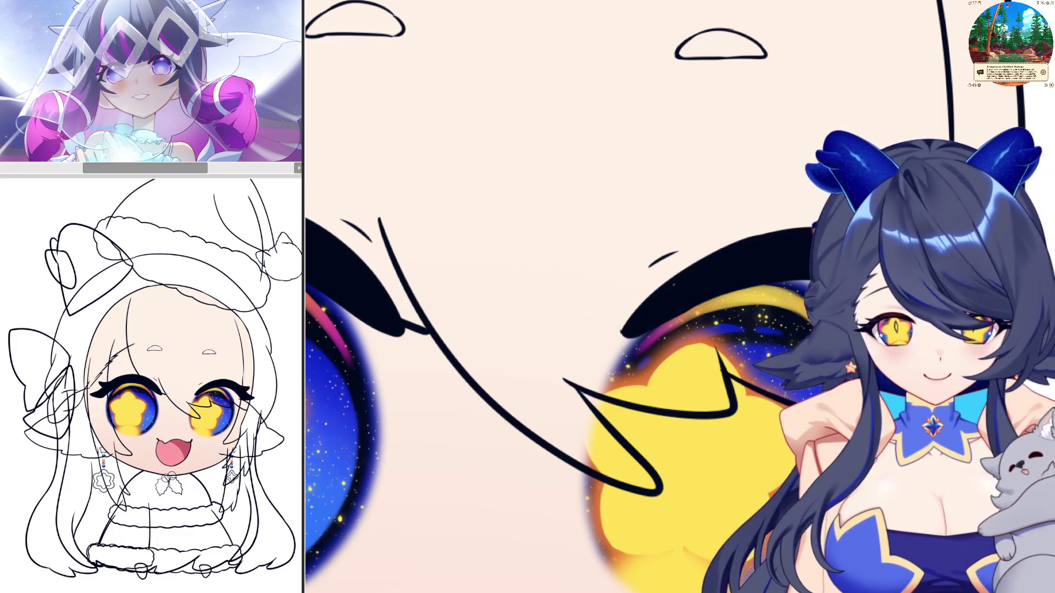
mouse_move(749, 253)
mouse_down()
mouse_move(634, 327)
mouse_move(756, 252)
mouse_move(810, 251)
mouse_up()
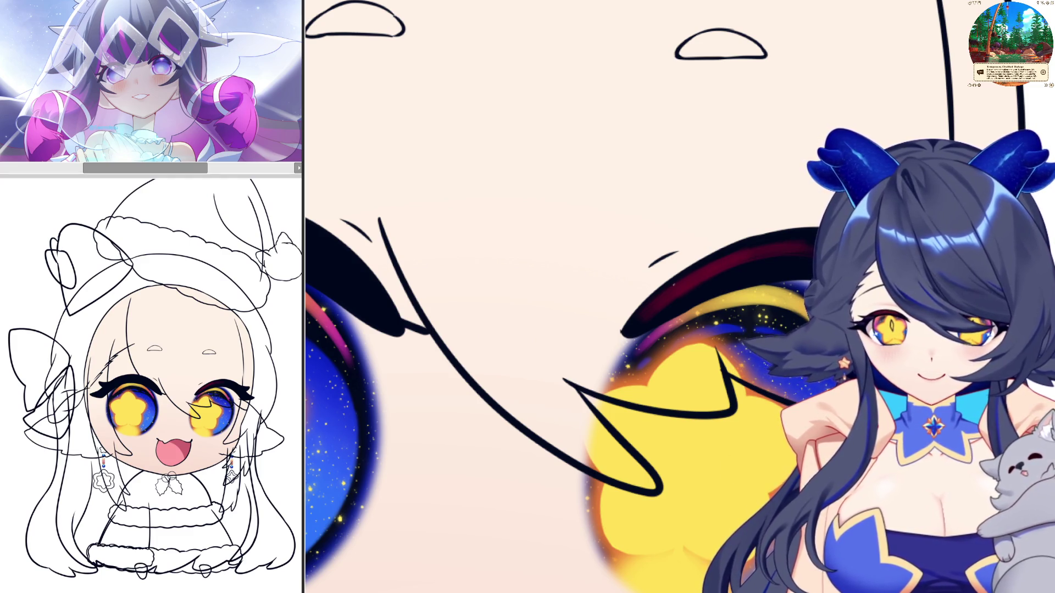
key(h)
drag(482, 286, 598, 253)
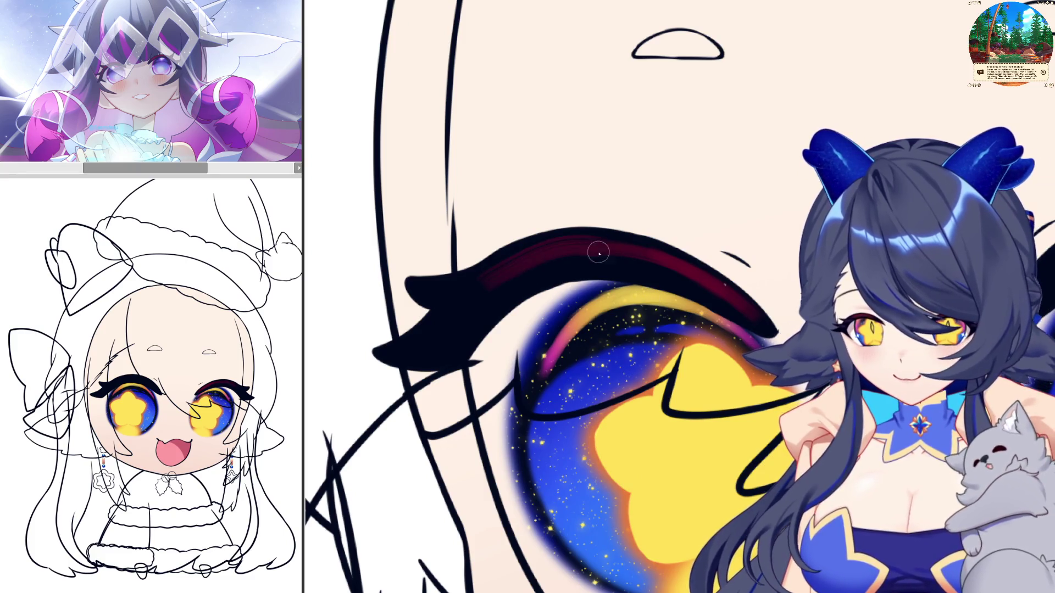
Redraw the dark-red upper-lash stroke and flip the canvas back to its normal orientation.
key(ctrl+z)
drag(483, 295, 635, 255)
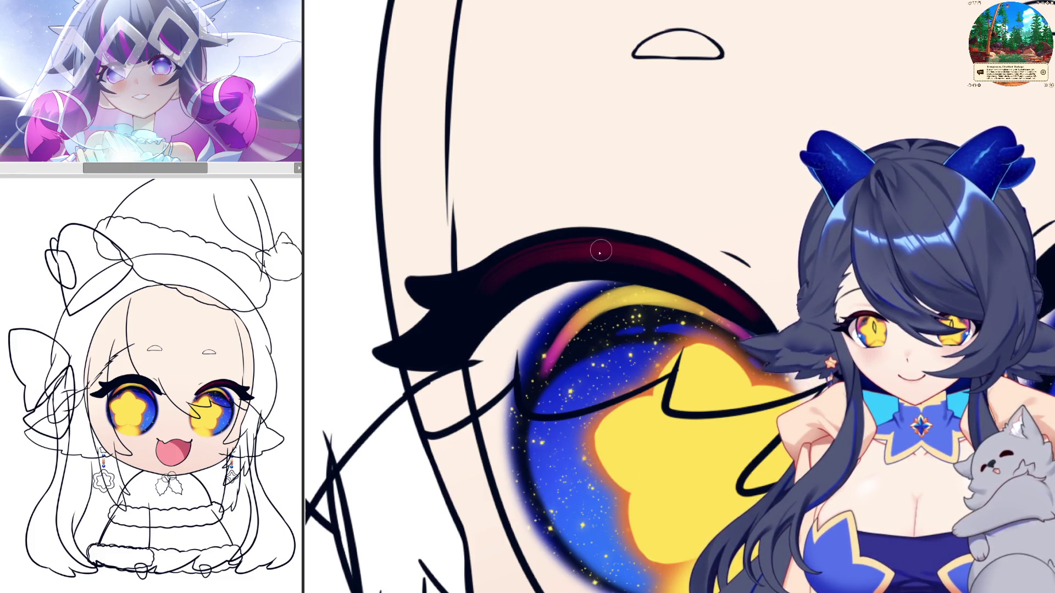
key(h)
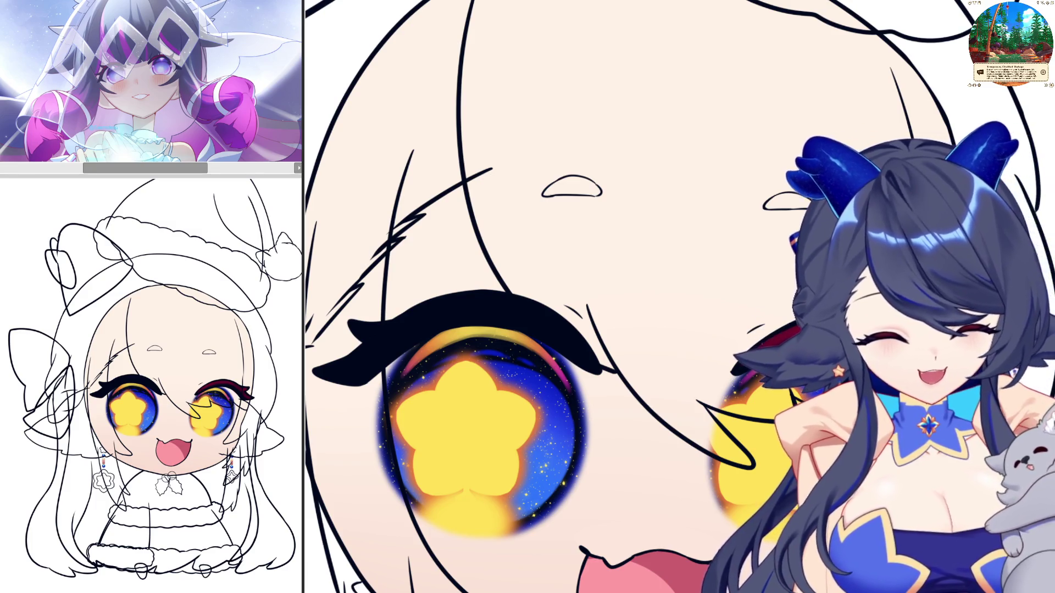
Scroll and pan around the face to work on both upper eyelashes.
scroll(626, 297, up, 1)
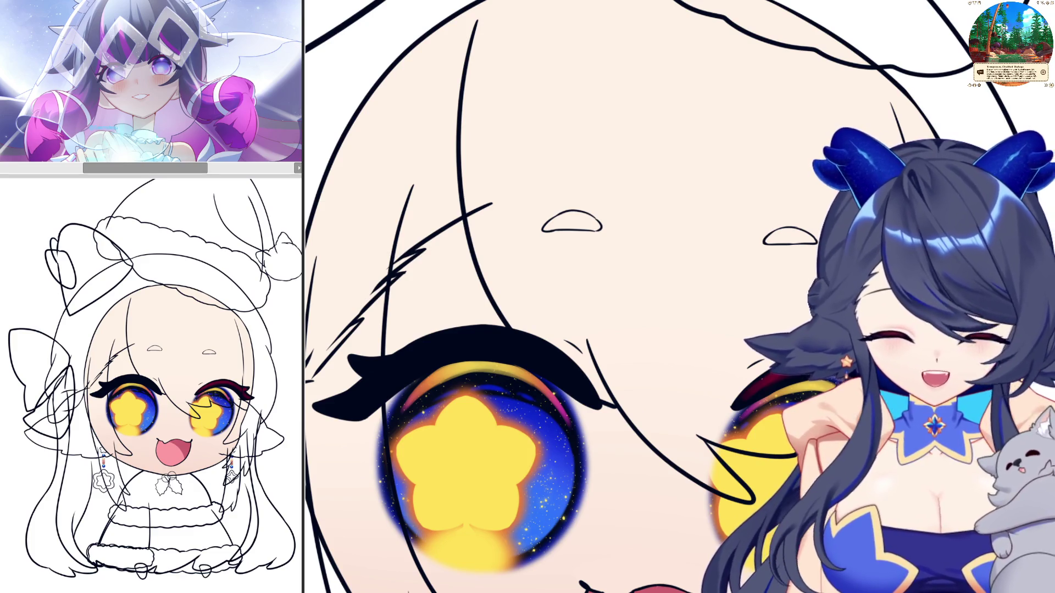
scroll(626, 297, right, 3)
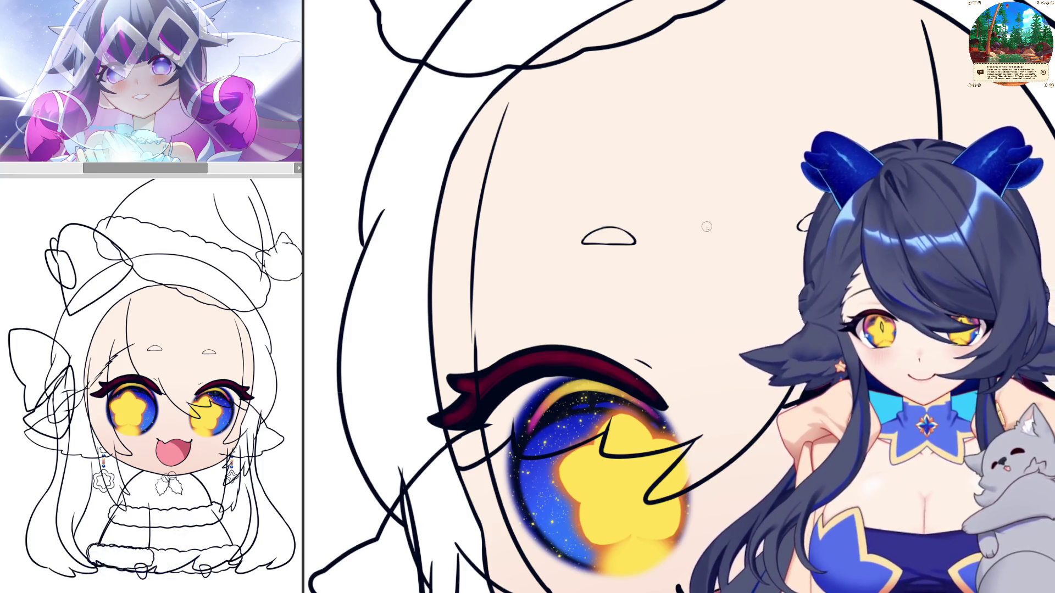
scroll(707, 227, down, 5)
scroll(706, 227, up, 3)
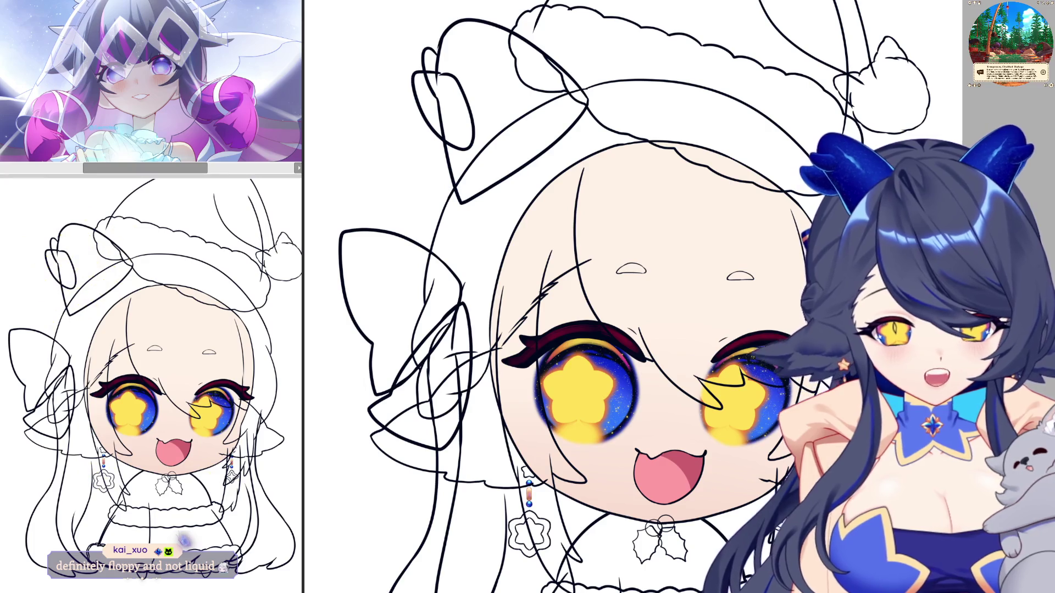
Zoom out to the whole drawing, then zoom in on the left edge of the face by the eye.
key(ctrl+minus)
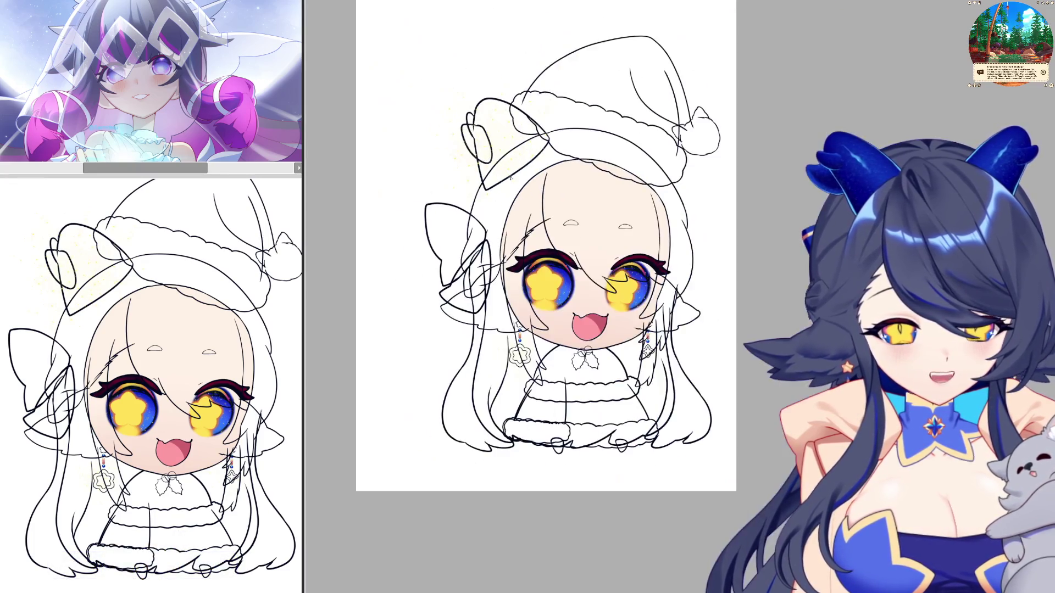
key(ctrl+t)
key(ctrl+plus)
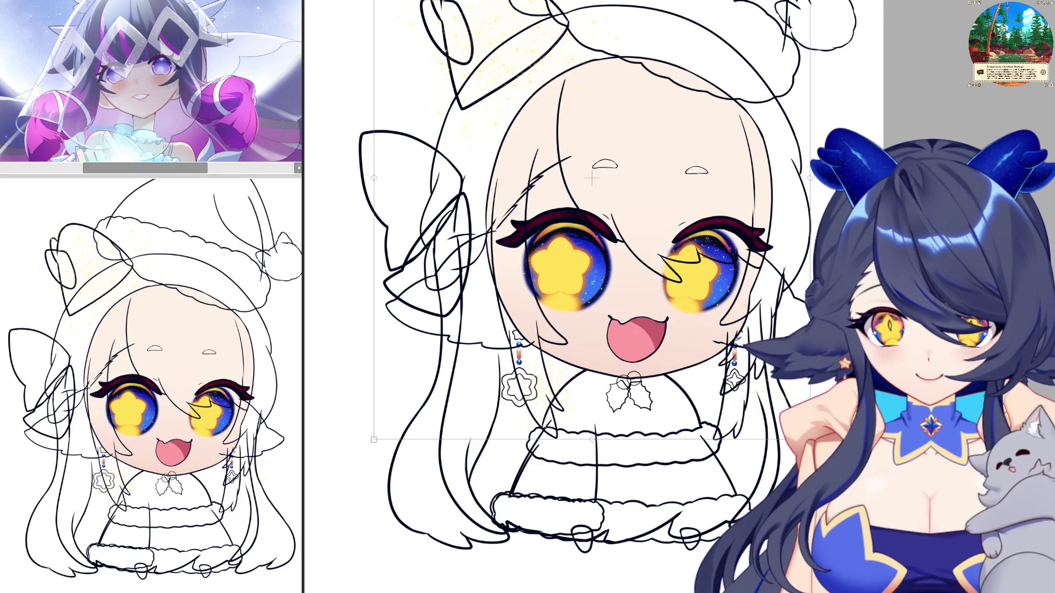
key(Return)
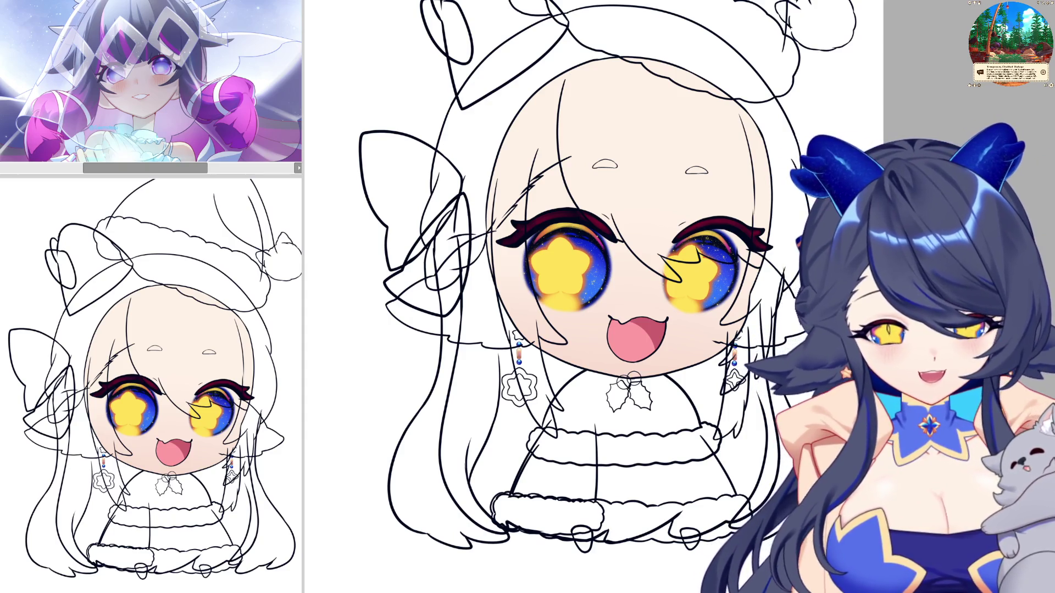
scroll(412, 277, up, 2)
scroll(635, 415, up, 1)
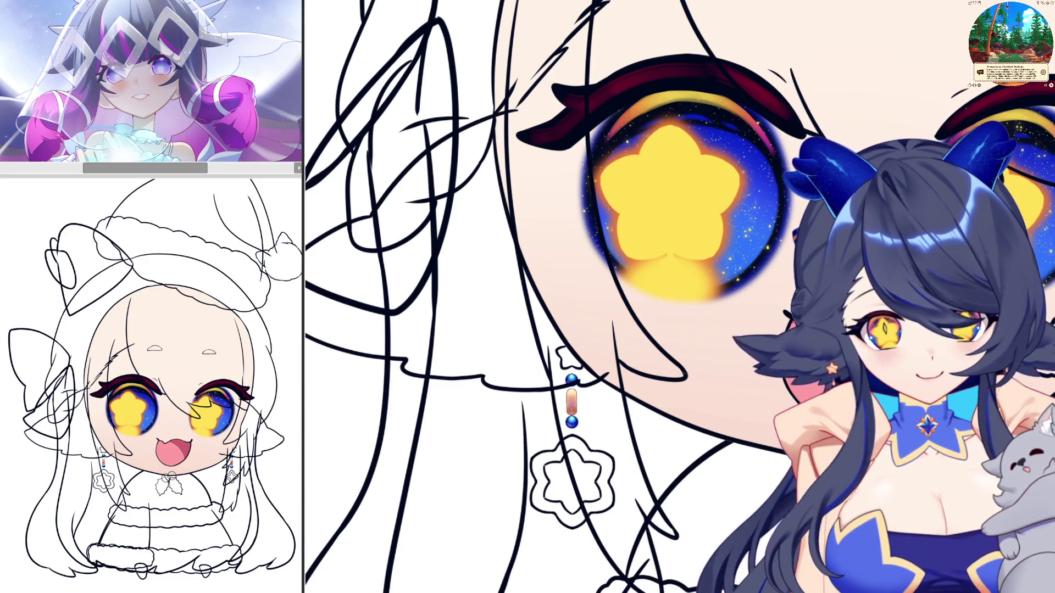
scroll(709, 128, down, 2)
scroll(709, 127, up, 2)
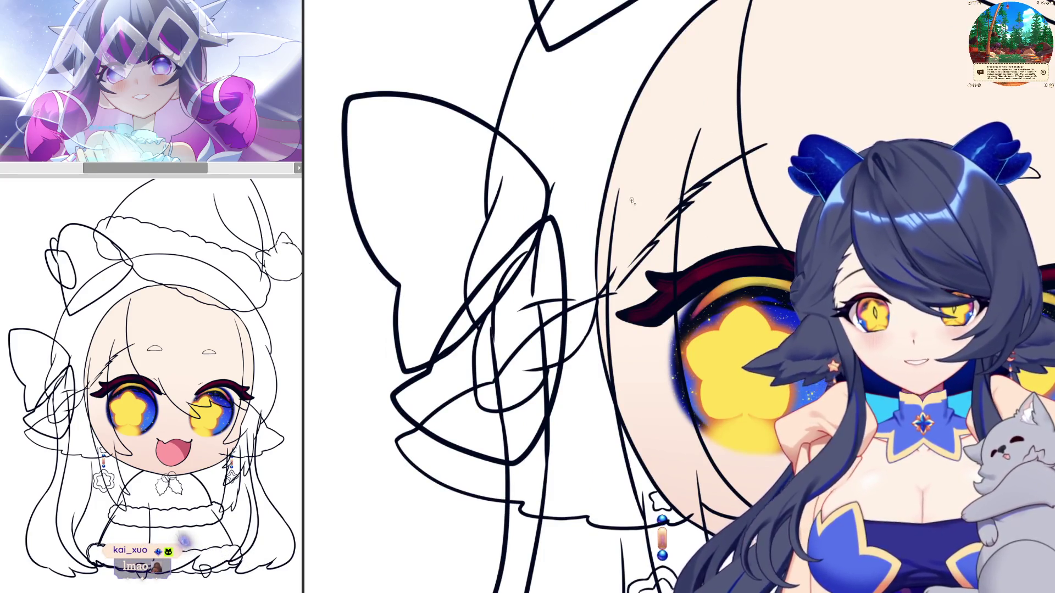
Outline a crescent hair strand down the left side of the face and fill it solid purple.
mouse_move(625, 167)
mouse_down()
mouse_move(620, 193)
mouse_move(672, 102)
mouse_up()
key(ctrl+z)
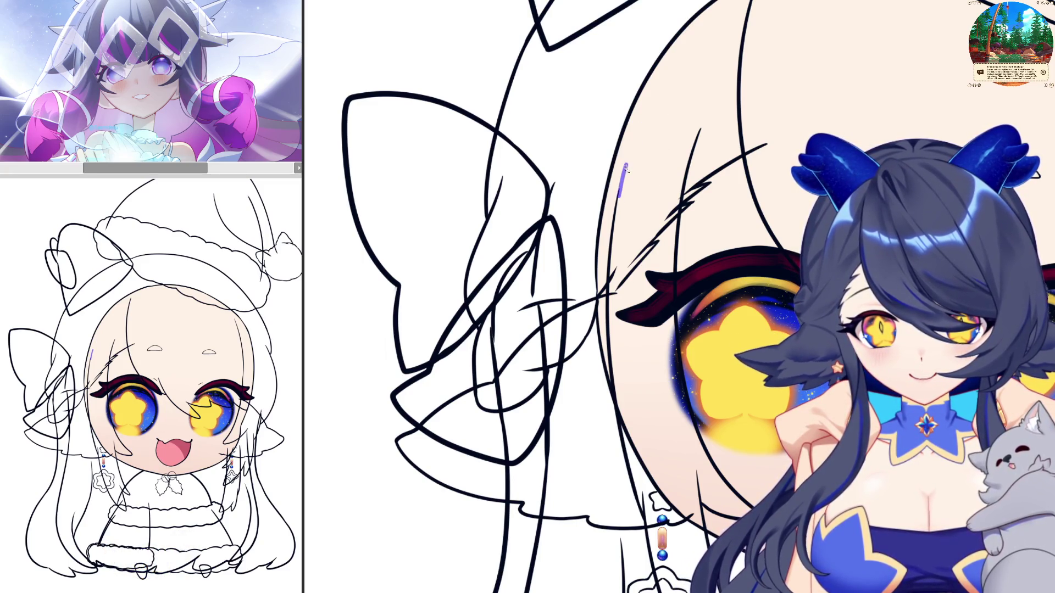
drag(625, 170, 679, 96)
key(ctrl+z)
key(ctrl+z)
drag(614, 198, 660, 98)
key(ctrl+z)
key(ctrl+z)
drag(614, 205, 666, 87)
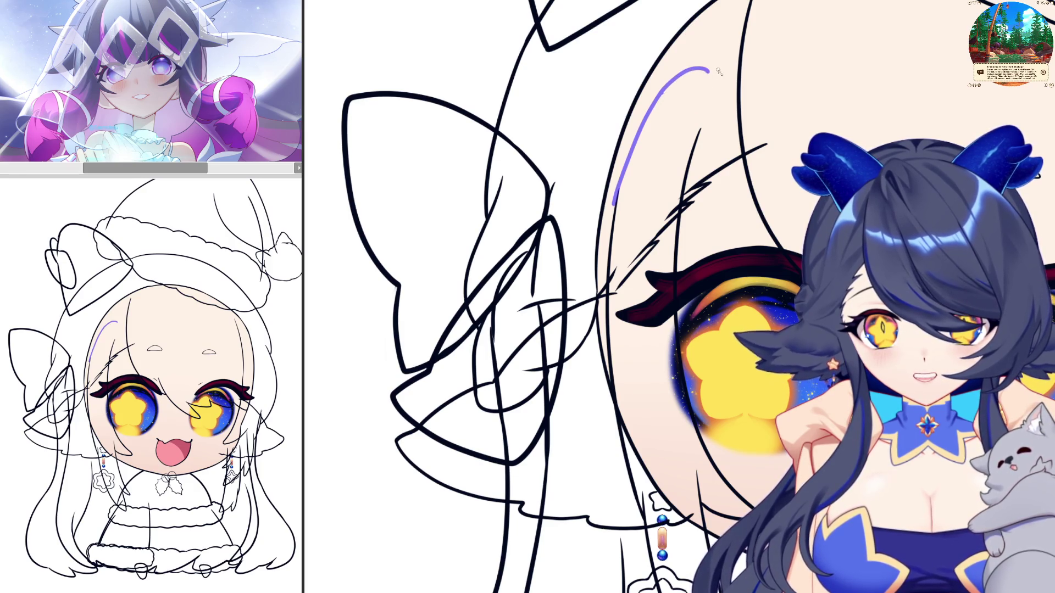
mouse_move(662, 93)
mouse_down()
mouse_move(704, 131)
mouse_move(775, 297)
mouse_up()
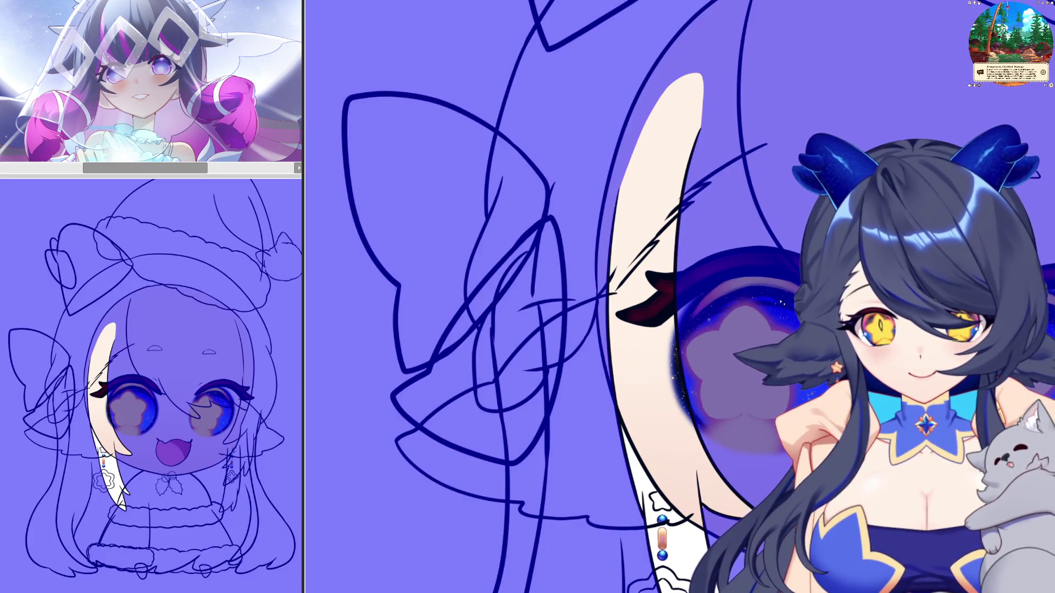
key(alt+Delete)
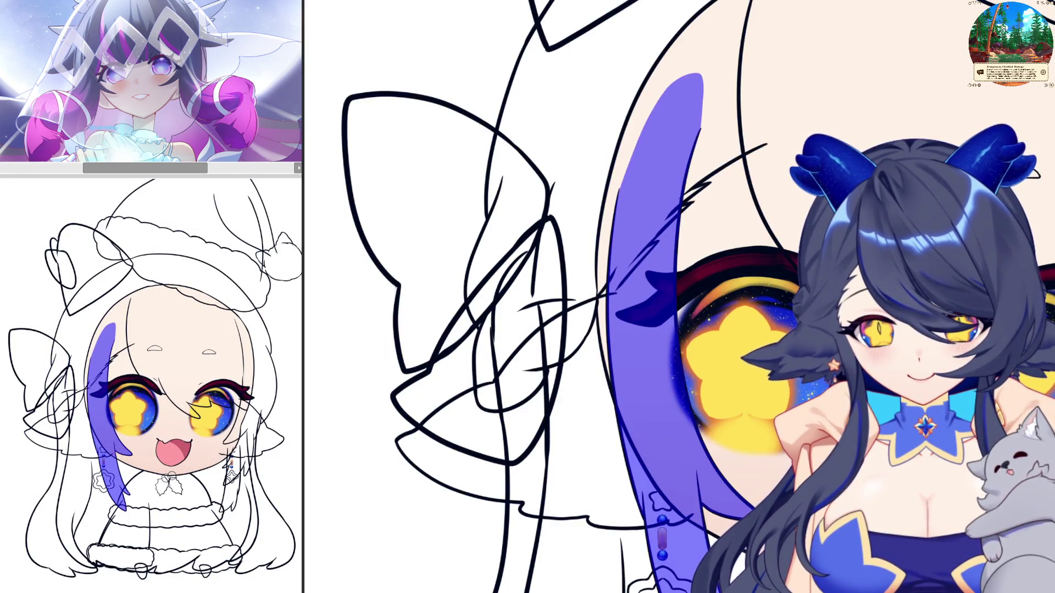
scroll(681, 296, down, 3)
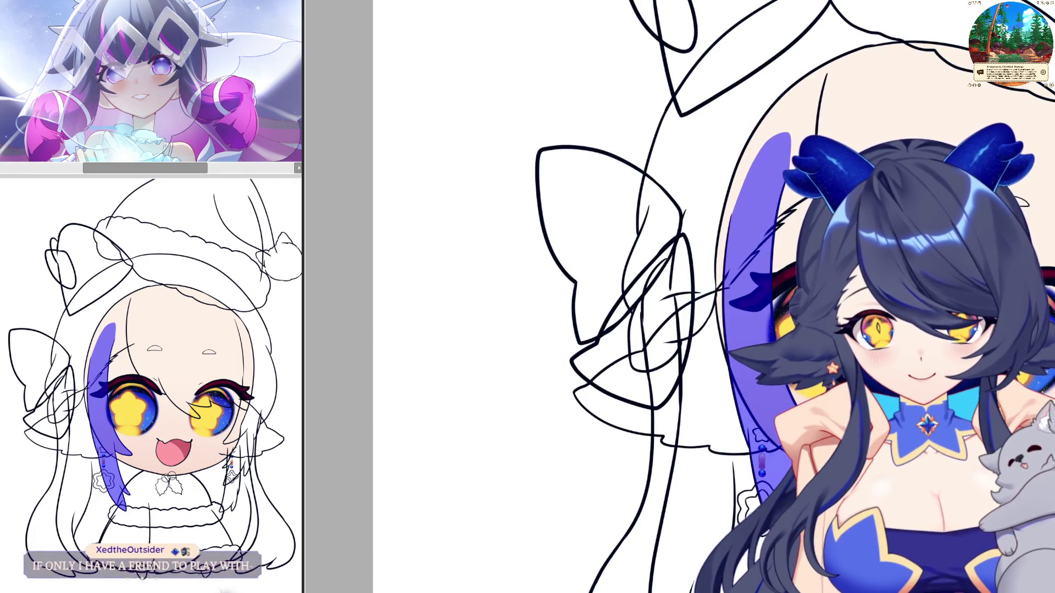
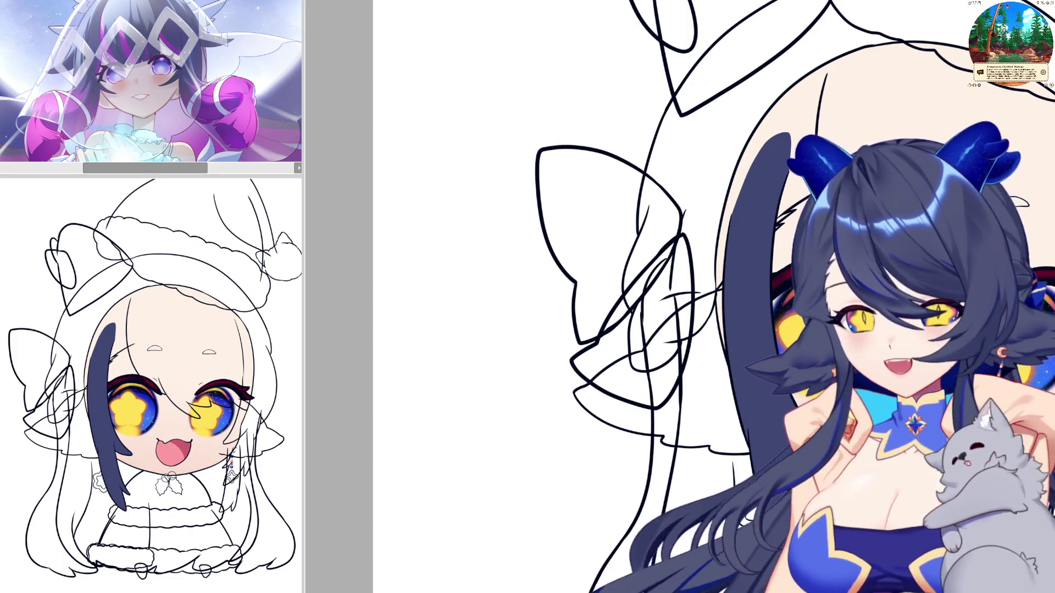
Zoom in and repaint the top edge of the dark blue hair strand.
scroll(494, 296, up, 5)
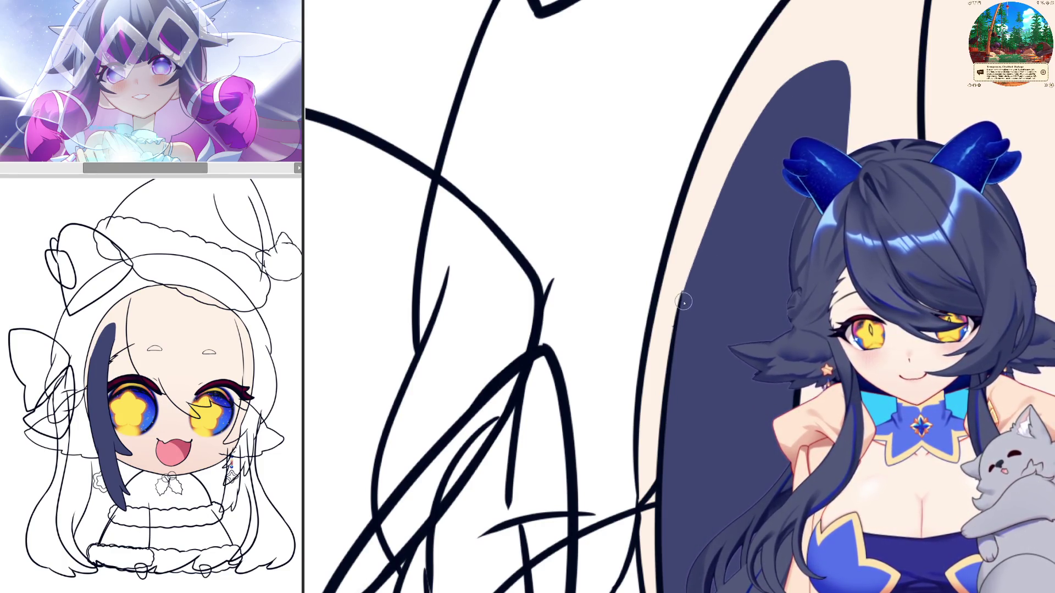
mouse_move(791, 77)
mouse_down()
mouse_move(783, 92)
mouse_move(833, 68)
mouse_move(810, 63)
mouse_move(833, 62)
mouse_up()
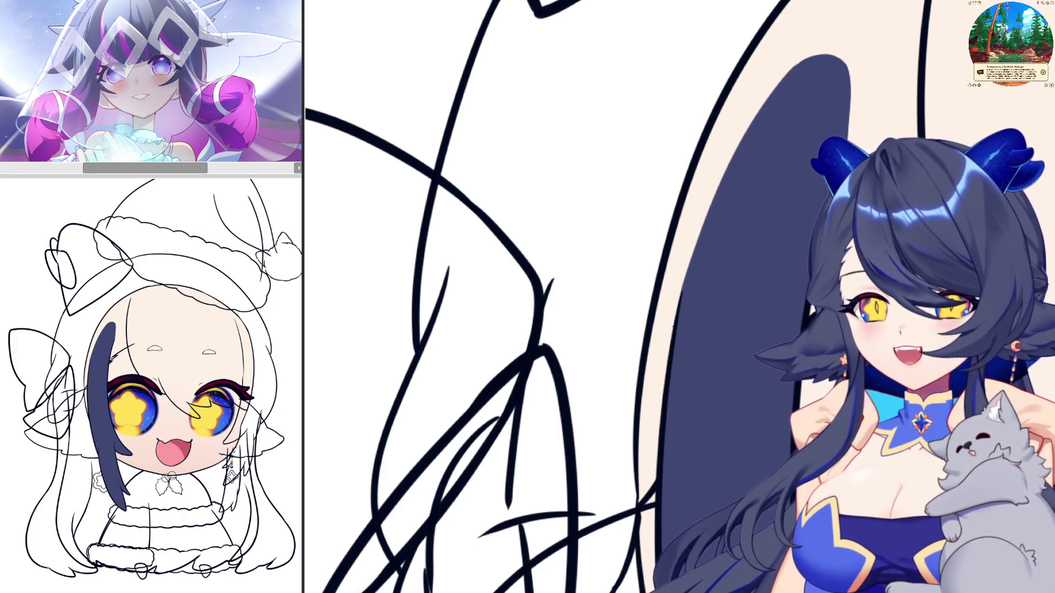
scroll(695, 220, down, 3)
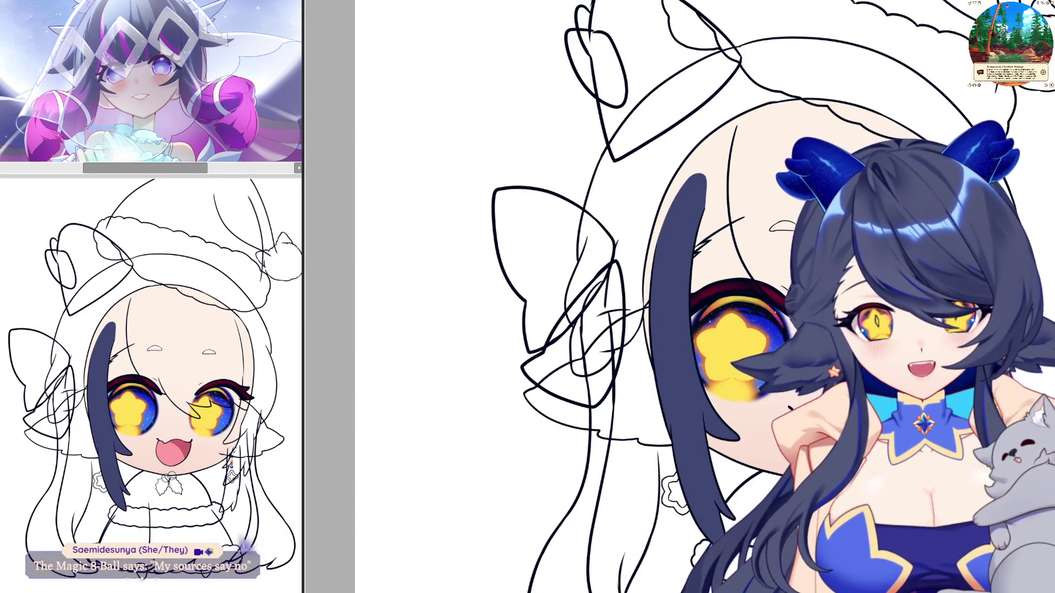
In mirrored view, free-transform the dark blue hair strand, tilting it and nudging it right.
key(m)
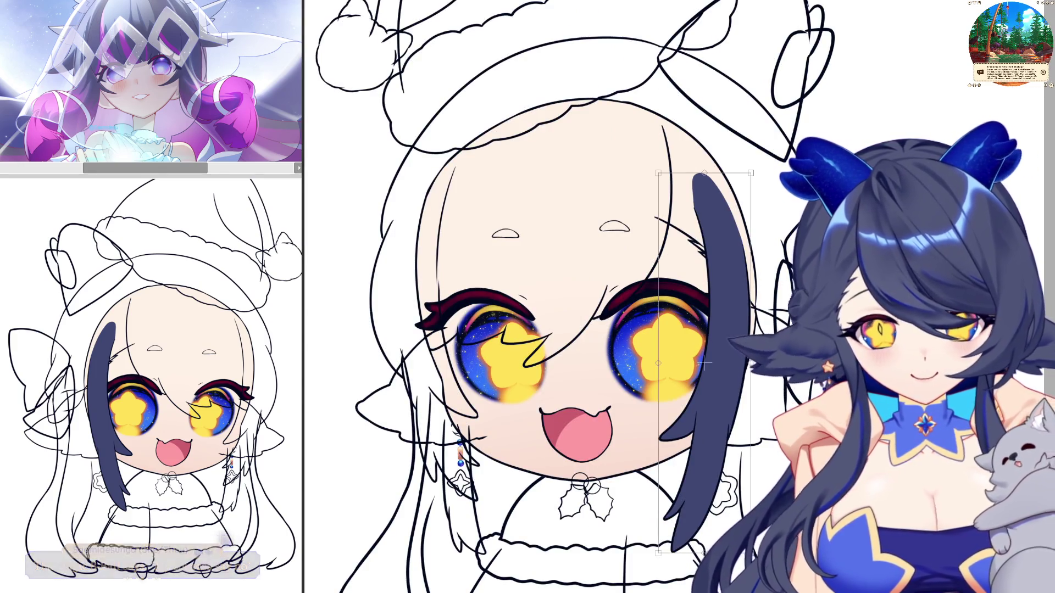
key(ctrl+t)
drag(734, 258, 724, 265)
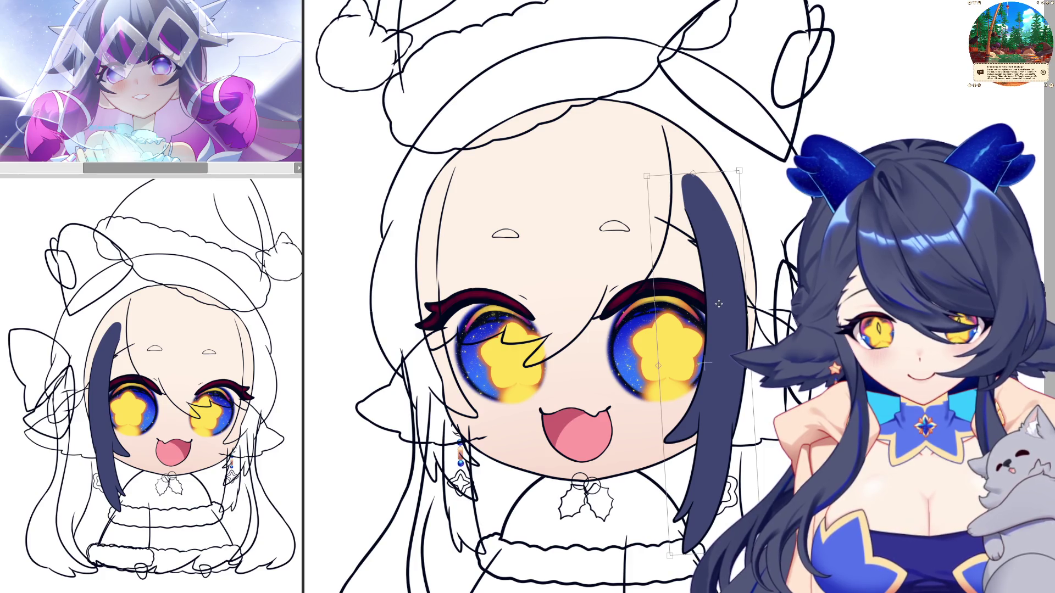
drag(718, 303, 725, 304)
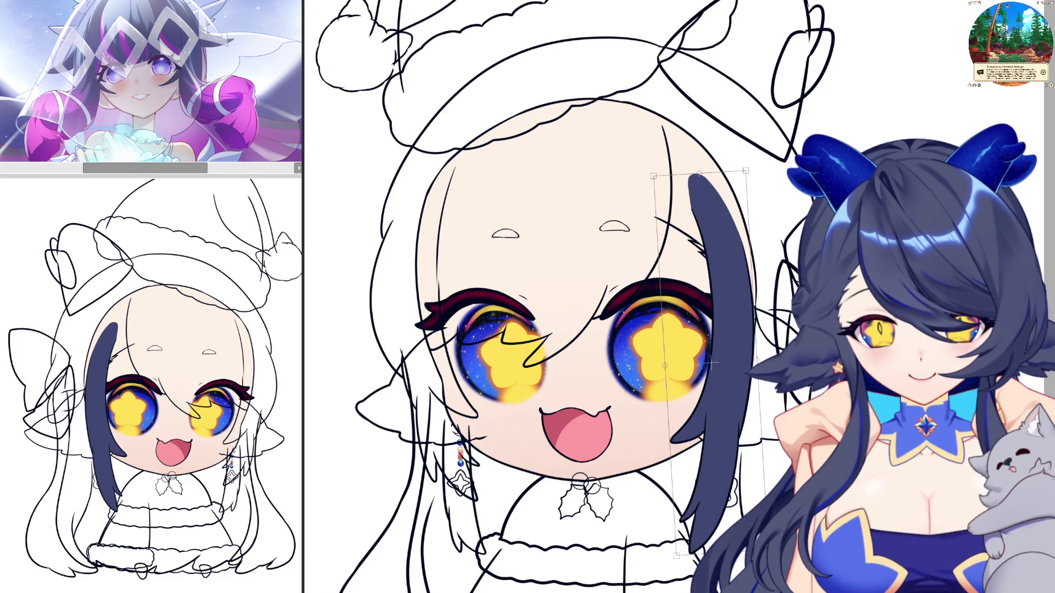
key(Return)
key(h)
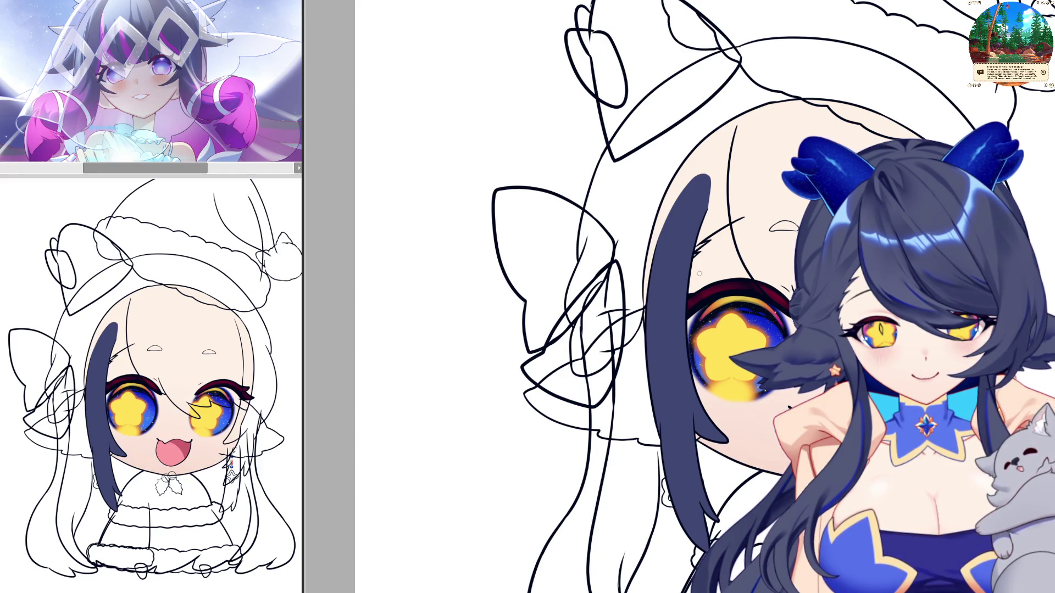
scroll(702, 482, right, 5)
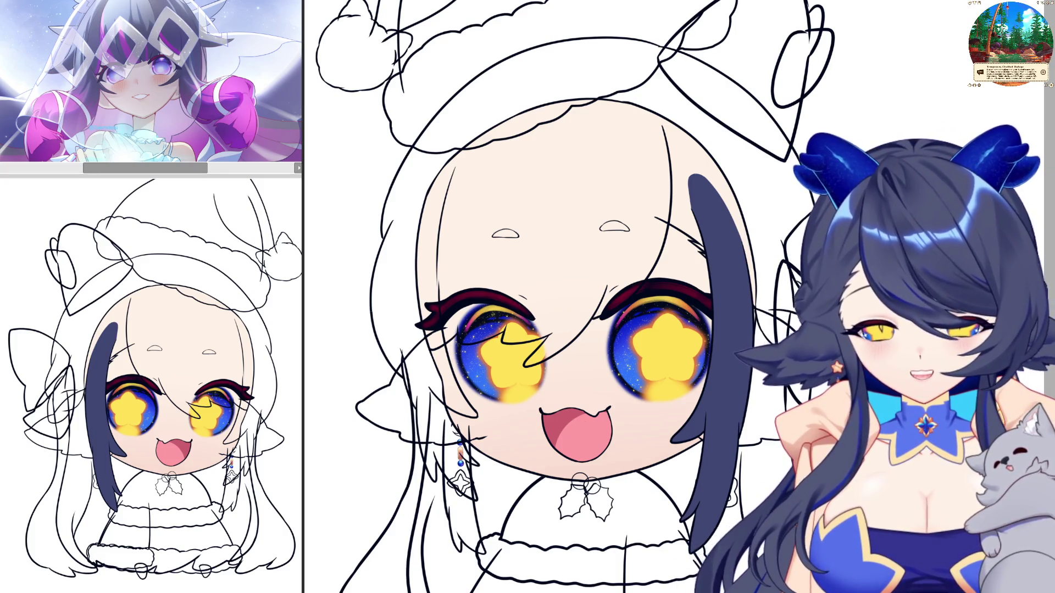
scroll(623, 462, down, 2)
scroll(583, 447, up, 2)
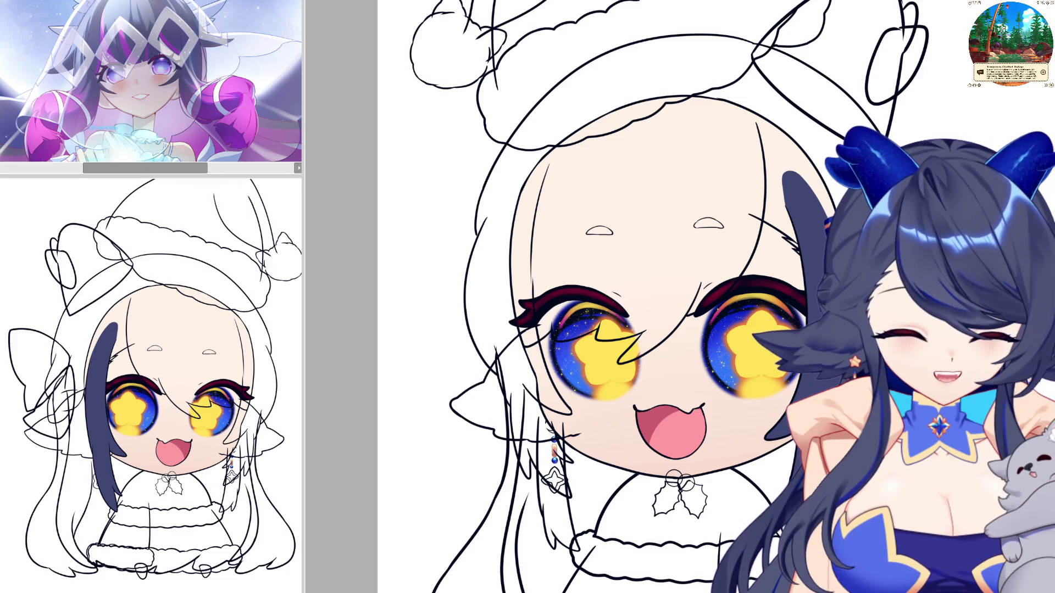
scroll(741, 358, up, 5)
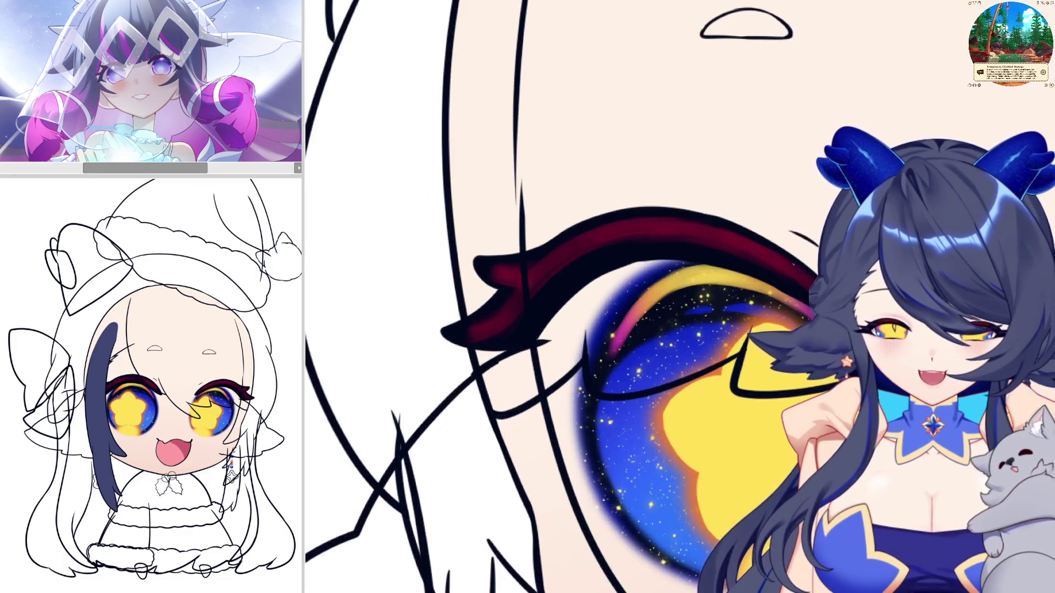
scroll(741, 357, up, 5)
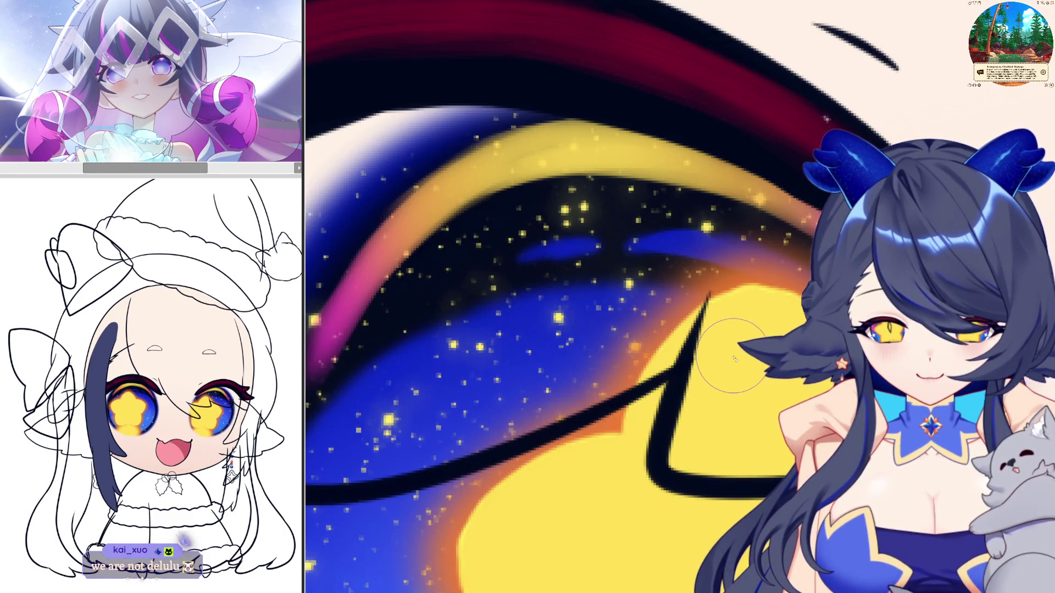
scroll(712, 383, down, 3)
scroll(785, 398, down, 4)
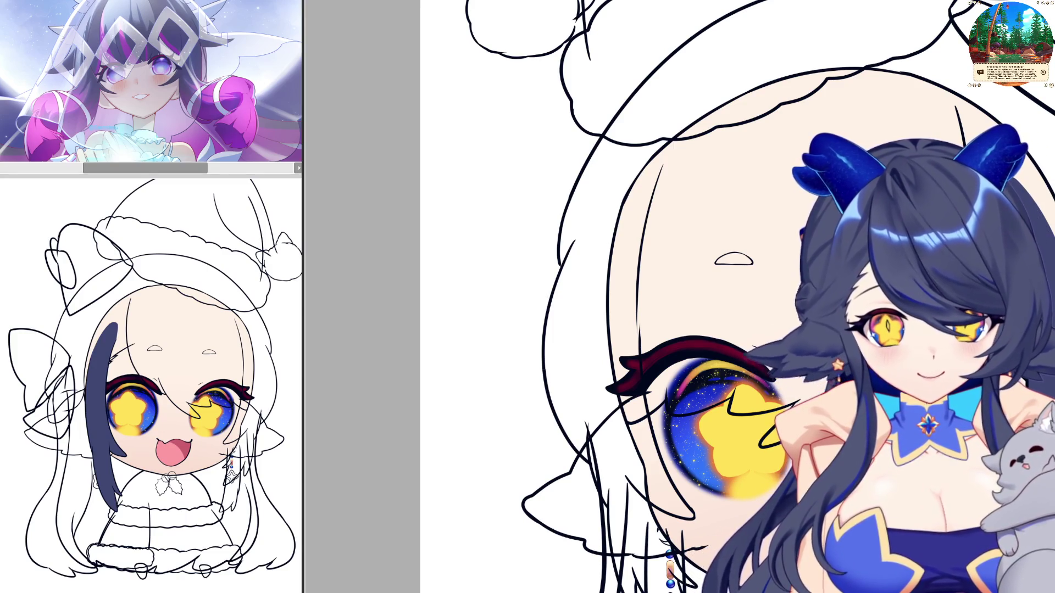
Compare the canvas with and without the hair stroke left of the face, keeping it.
scroll(709, 297, down, 5)
scroll(699, 273, down, 3)
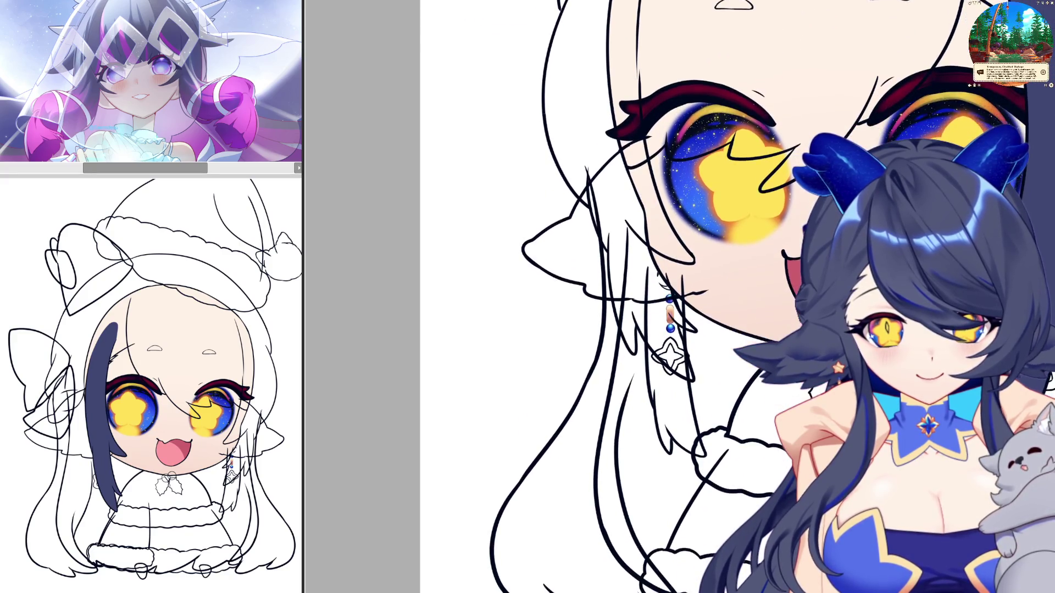
scroll(699, 273, up, 7)
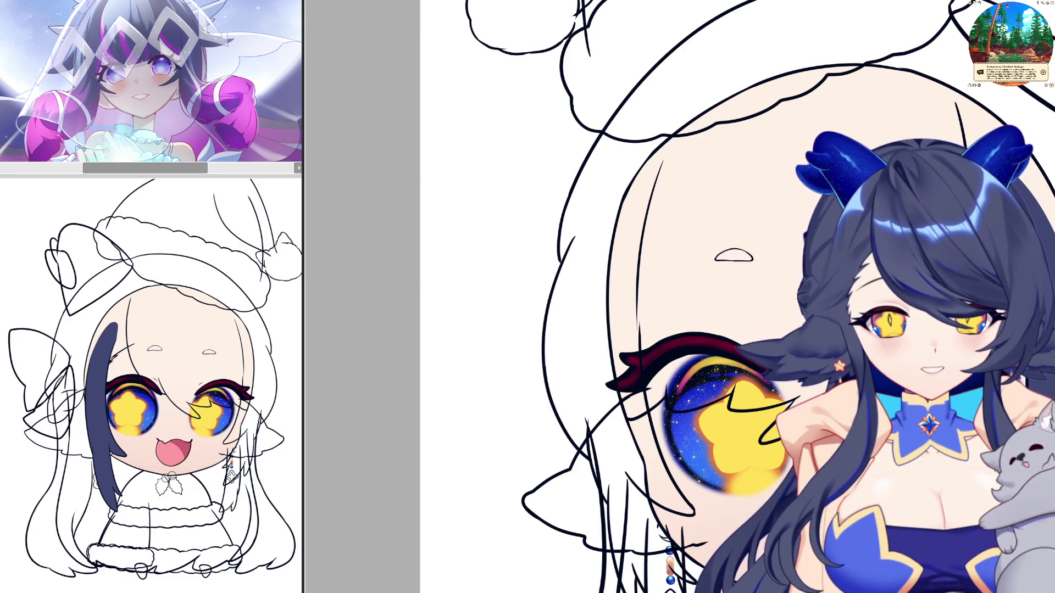
scroll(699, 273, up, 2)
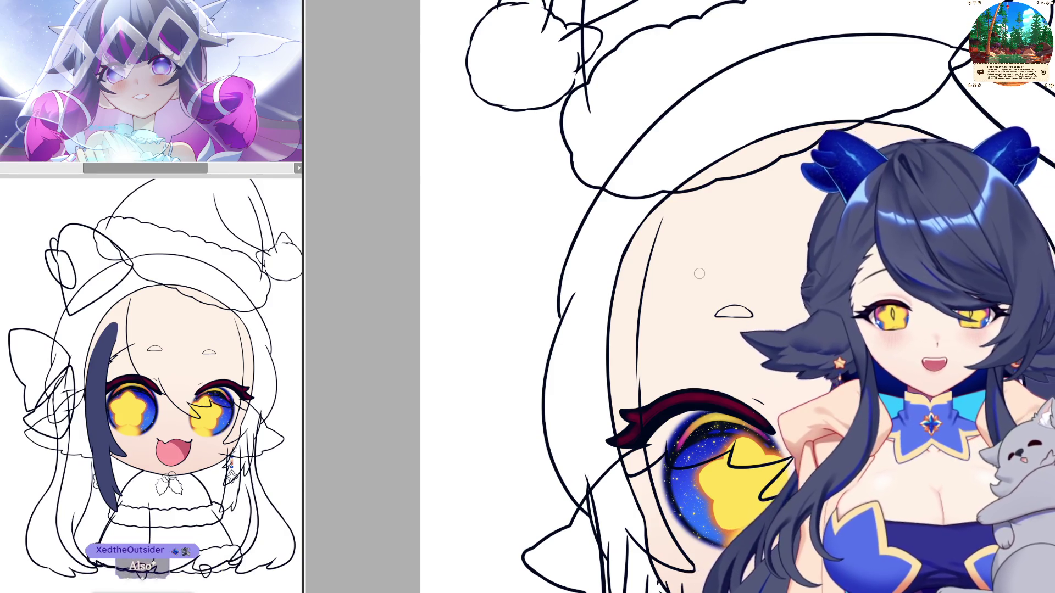
scroll(730, 296, down, 3)
scroll(736, 296, down, 2)
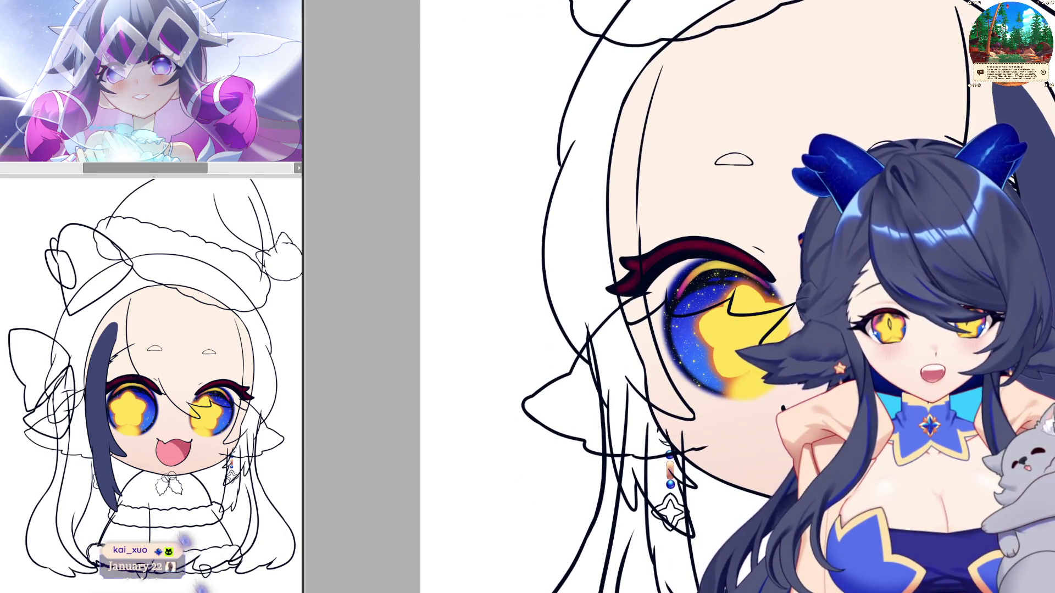
key(ctrl+z)
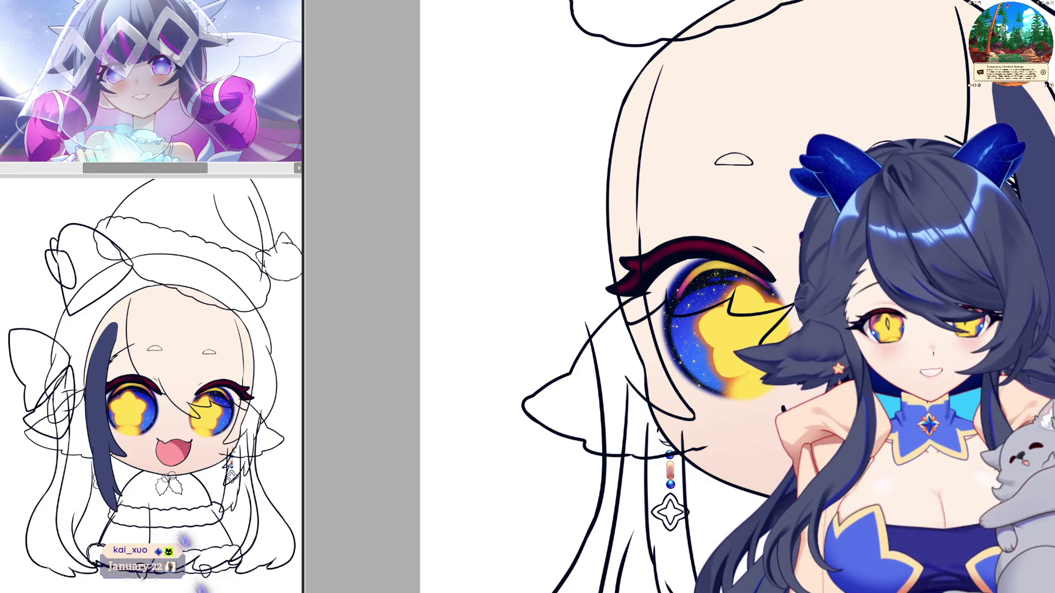
key(ctrl+y)
key(ctrl+z)
key(ctrl+y)
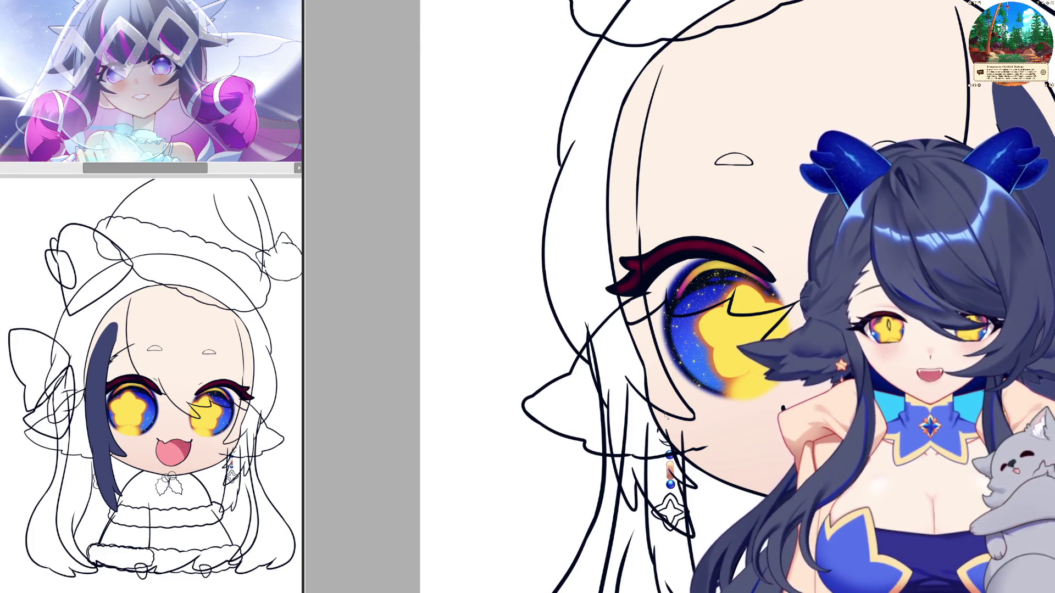
Draw a straight purple guide line from the earring up to the canvas top.
drag(670, 437, 622, 67)
key(ctrl+z)
key(ctrl+z)
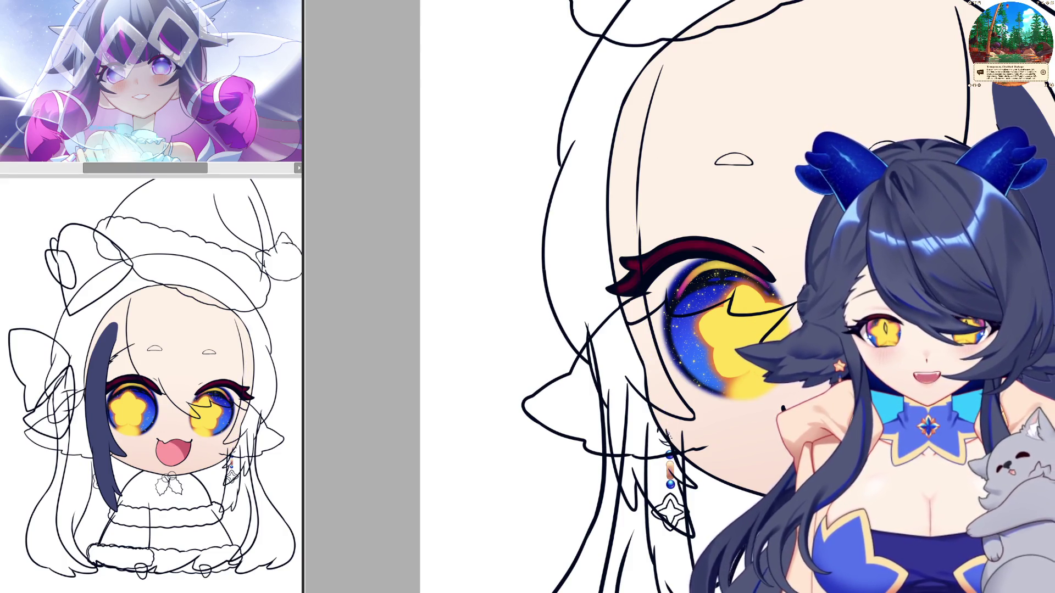
drag(668, 439, 652, 69)
key(ctrl+z)
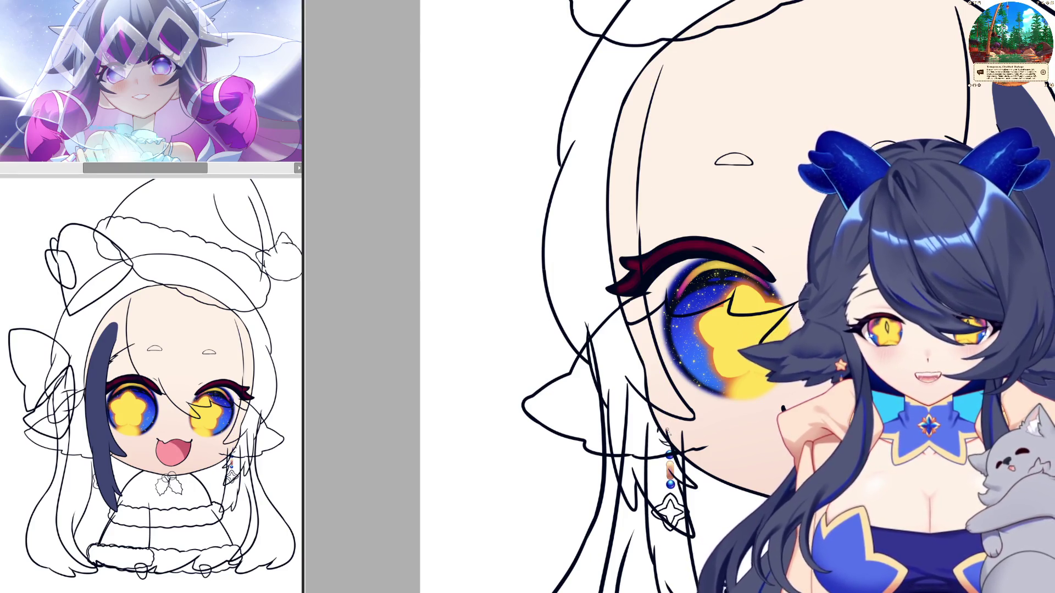
mouse_move(667, 437)
mouse_down()
mouse_move(652, 313)
mouse_move(694, 0)
mouse_up()
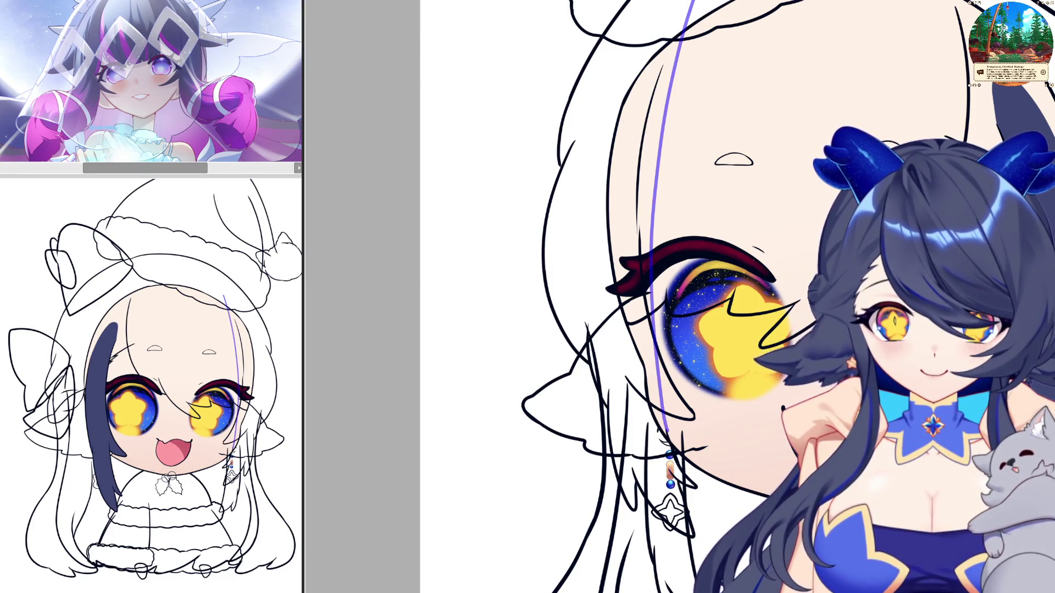
Extend the purple guide to the canvas top and fill the area left of it dark navy.
scroll(693, 5, up, 2)
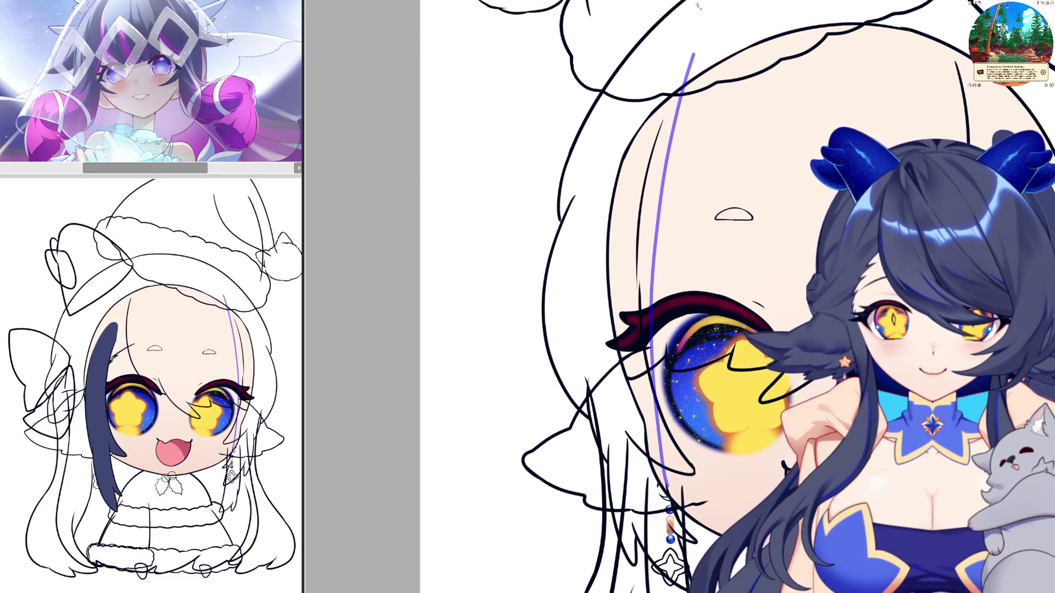
drag(688, 74, 703, 0)
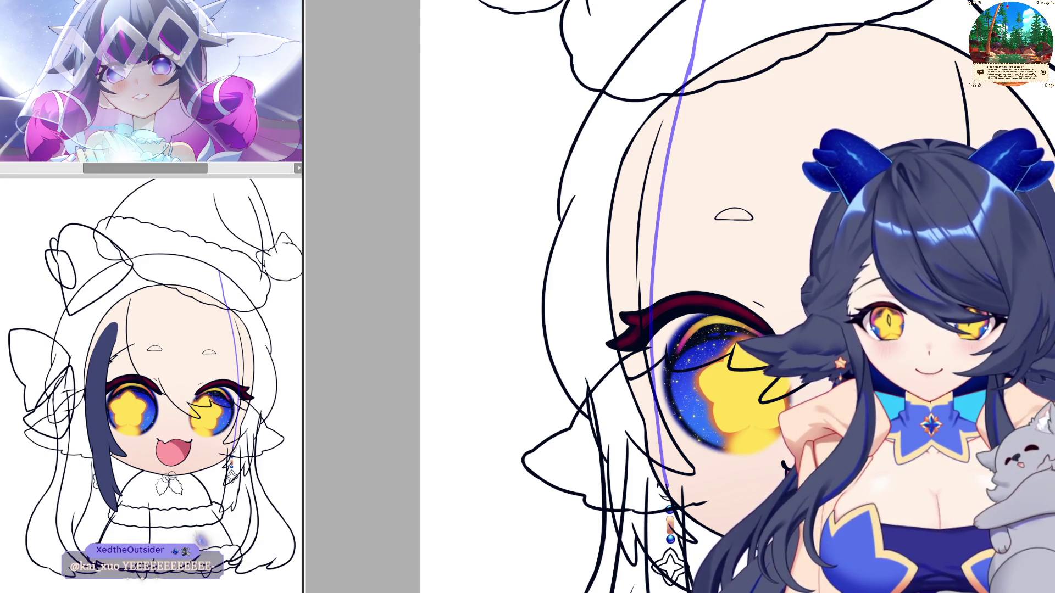
click(604, 220)
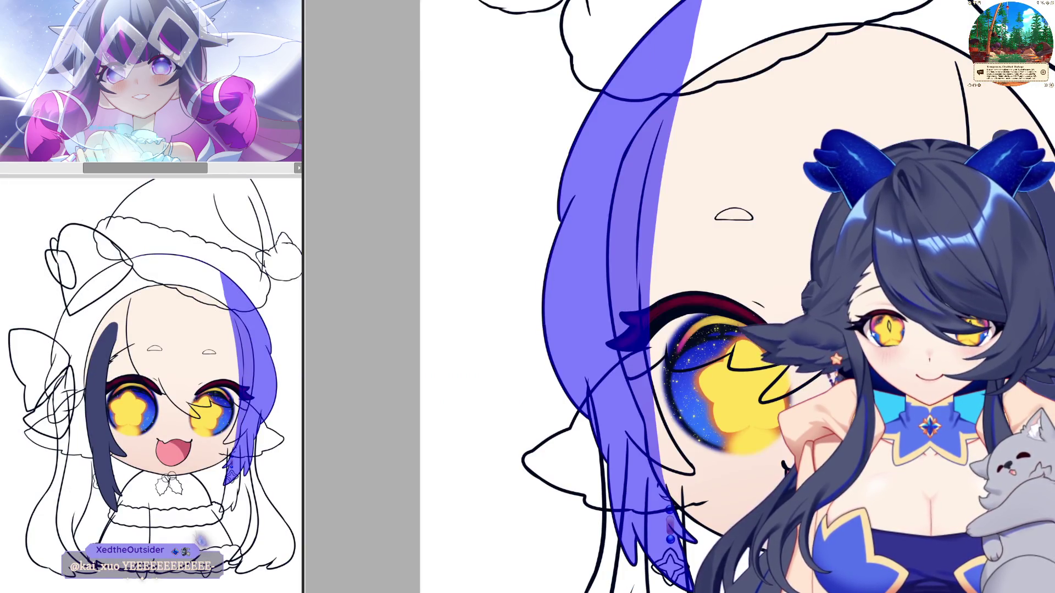
key(alt+BackSpace)
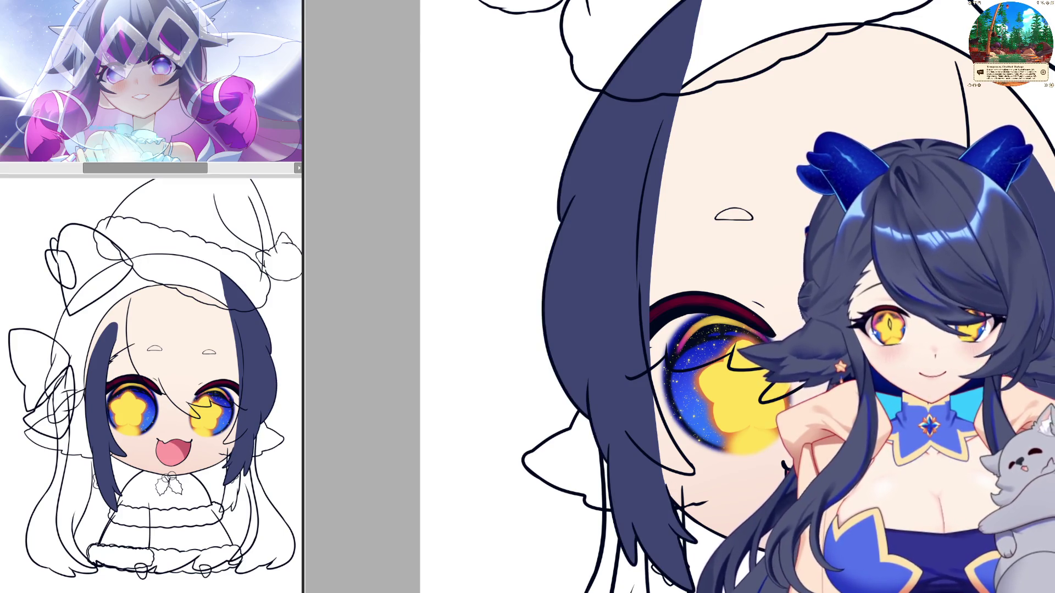
scroll(754, 397, down, 3)
scroll(710, 151, up, 3)
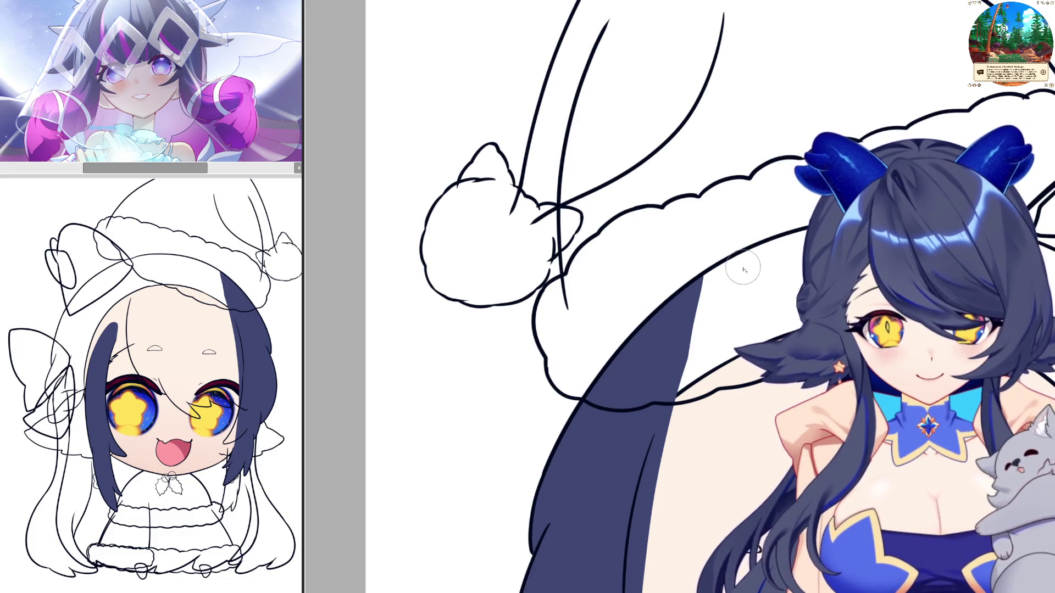
Brush navy along the right strand's outer edge to the line art, discarding a stray stroke.
drag(723, 268, 812, 221)
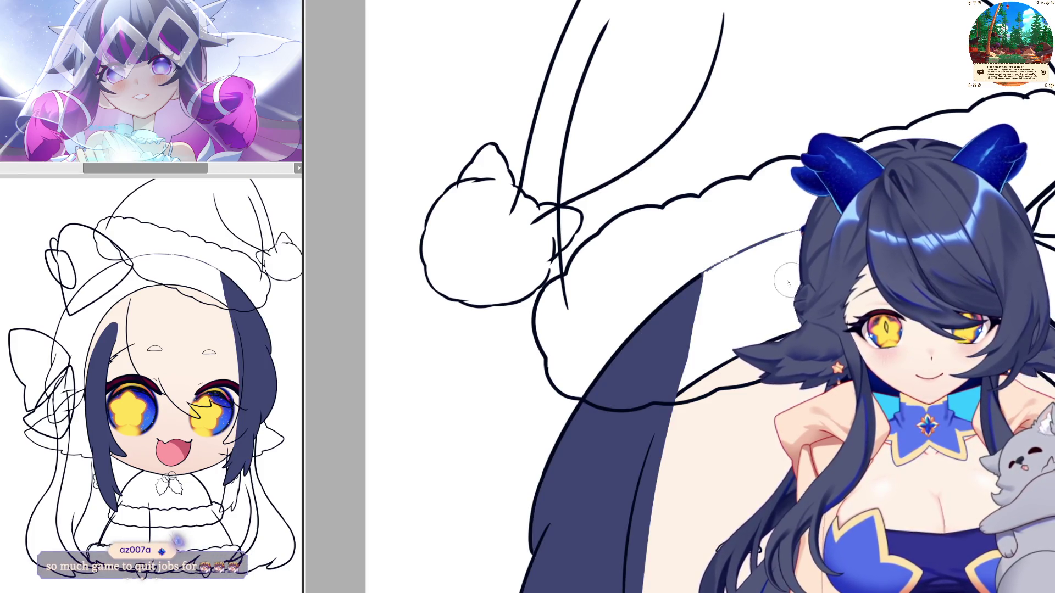
drag(719, 263, 721, 266)
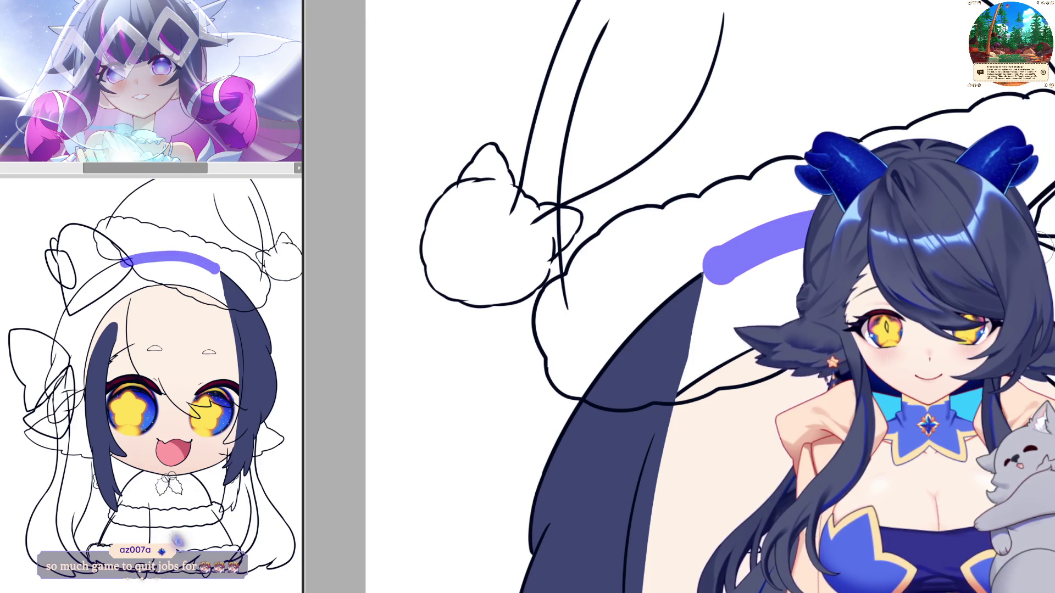
key(ctrl+z)
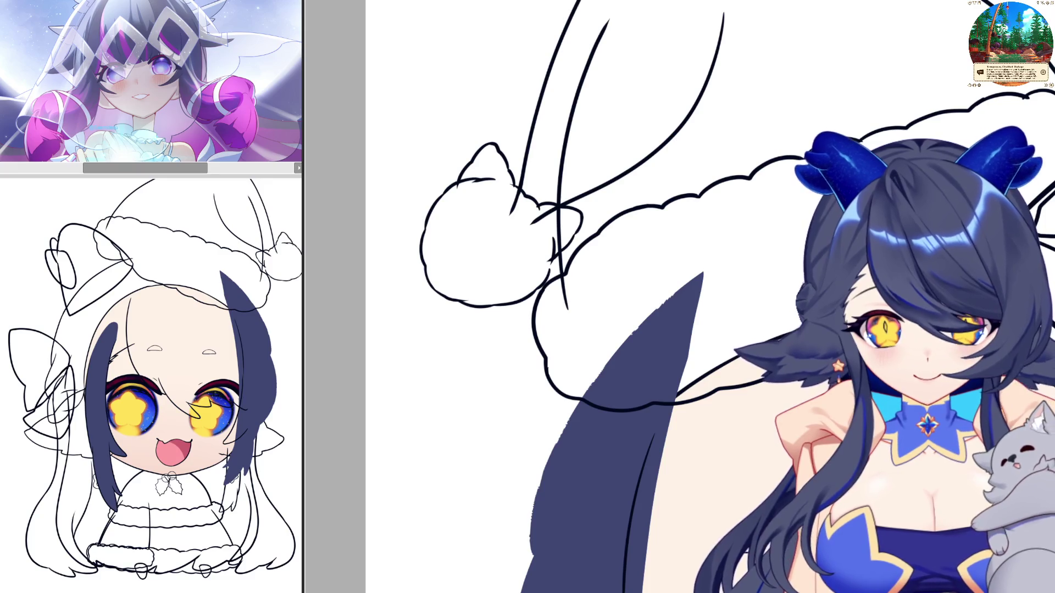
scroll(711, 130, down, 5)
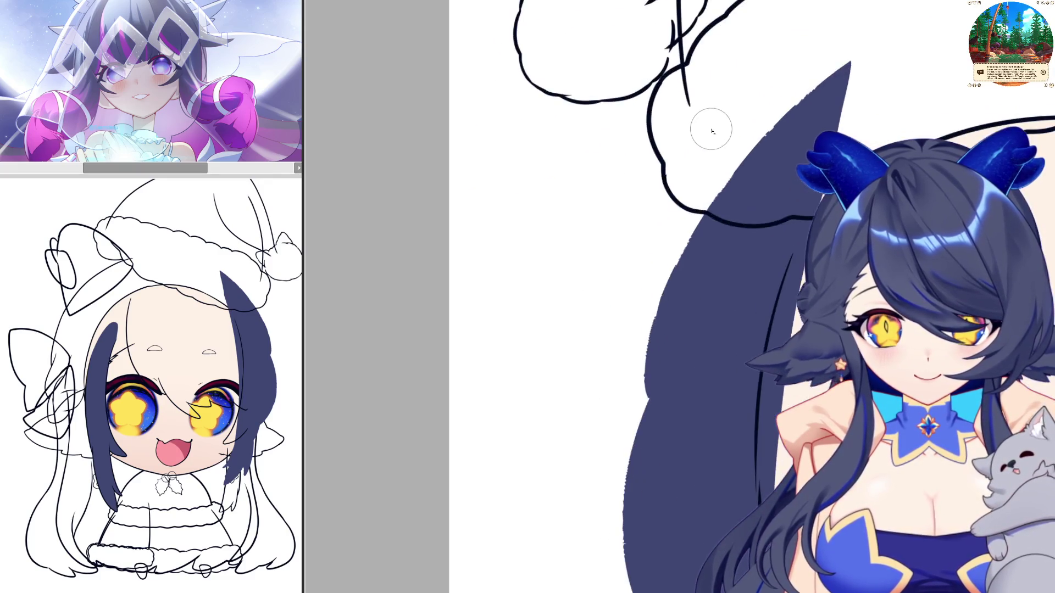
scroll(711, 130, up, 2)
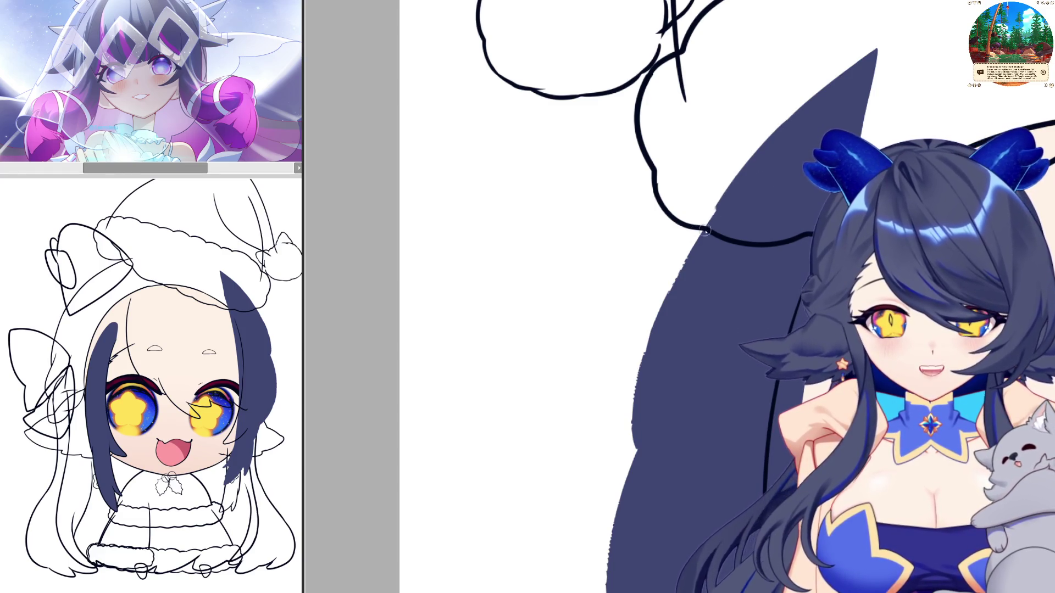
mouse_move(695, 234)
mouse_down()
mouse_move(647, 329)
mouse_move(635, 432)
mouse_move(642, 464)
mouse_move(636, 407)
mouse_move(644, 467)
mouse_up()
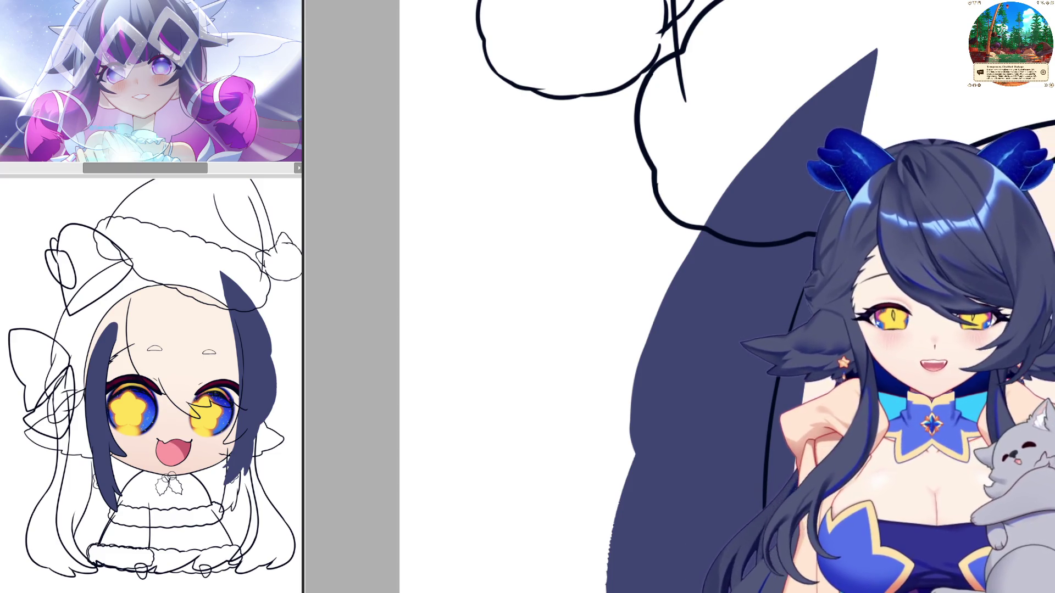
scroll(715, 296, down, 5)
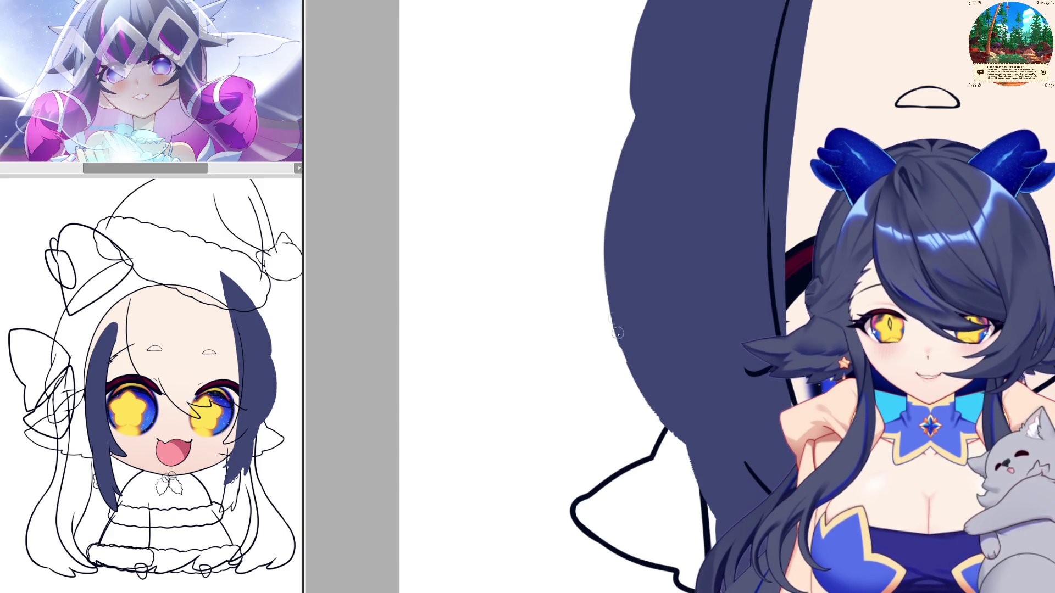
mouse_move(617, 334)
mouse_down()
mouse_move(663, 421)
mouse_move(614, 318)
mouse_move(656, 409)
mouse_move(700, 456)
mouse_up()
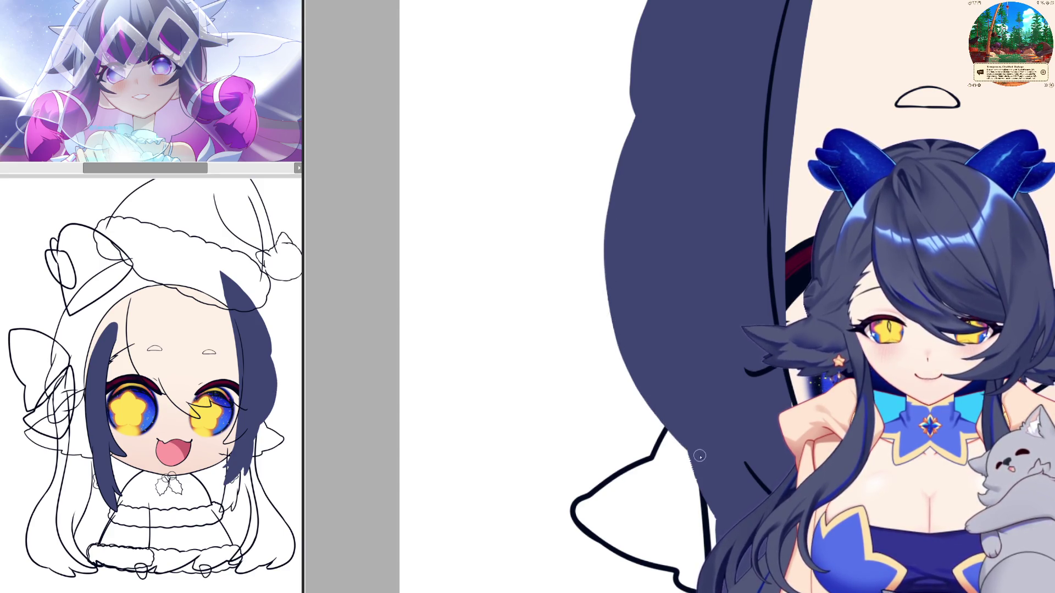
scroll(632, 297, down, 4)
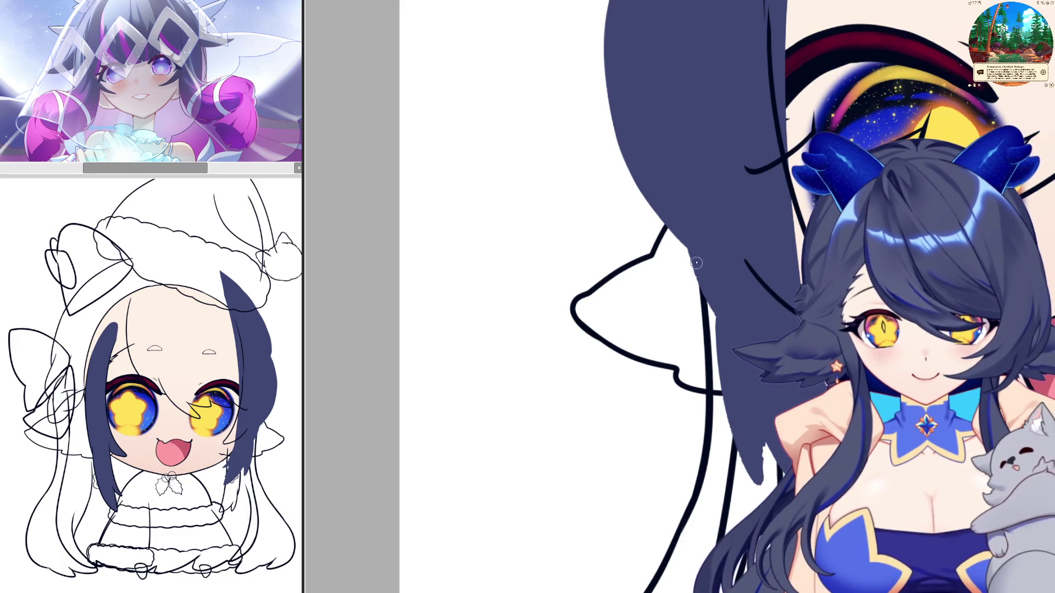